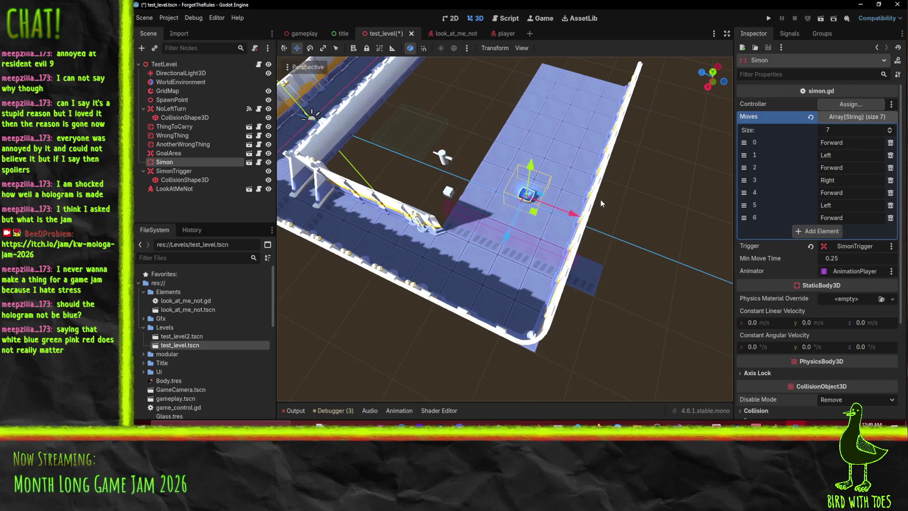
Select the GridMap, choose the template-wall piece and raise the painting floor to 1.
mouse_move(601, 200)
mouse_down()
mouse_move(626, 190)
mouse_move(626, 197)
mouse_up()
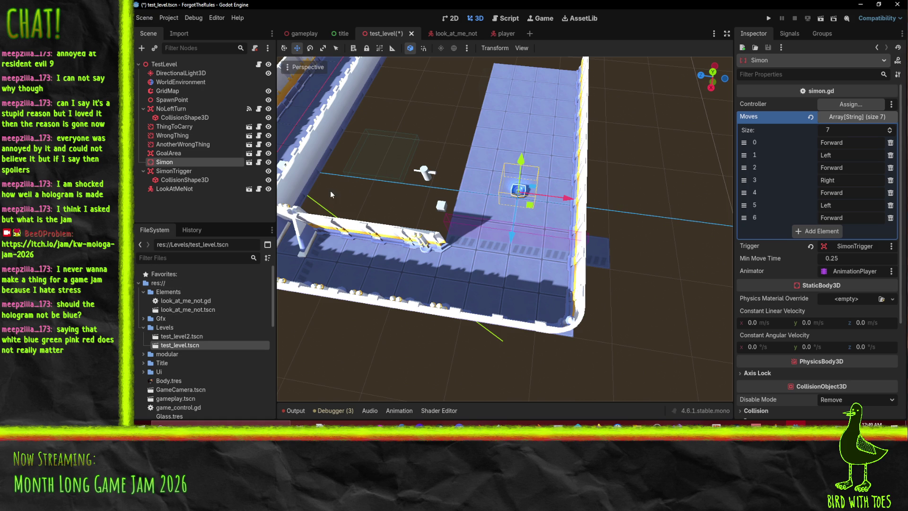
click(166, 91)
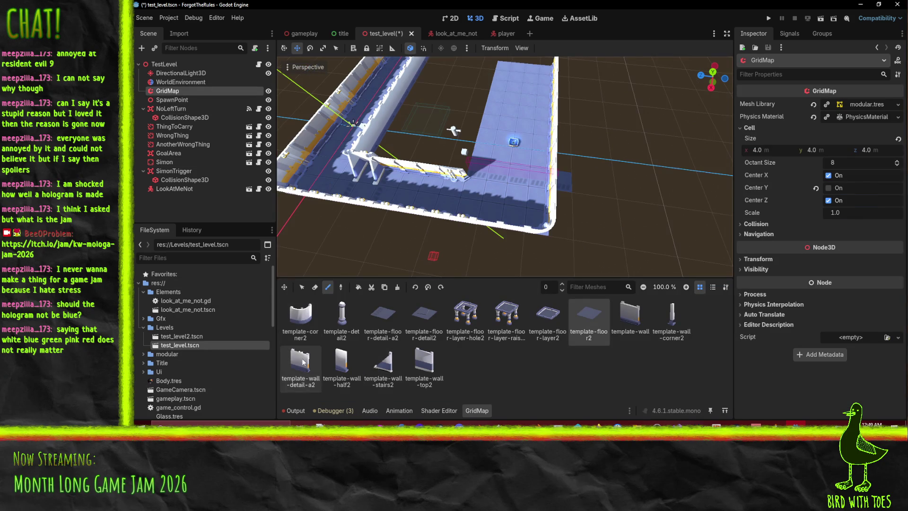
click(630, 316)
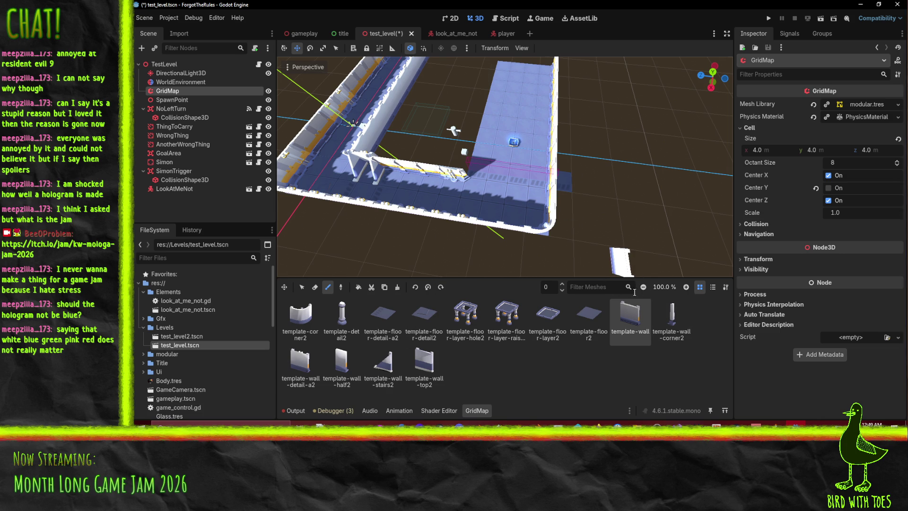
click(563, 284)
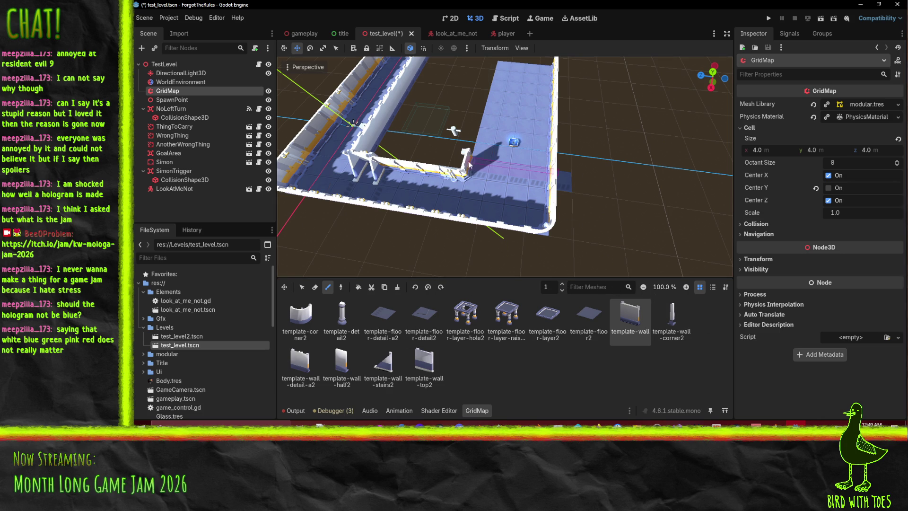
Paint a row of walls along the far corridor edge and place one extra wall piece.
drag(472, 166, 497, 64)
scroll(456, 132, up, 5)
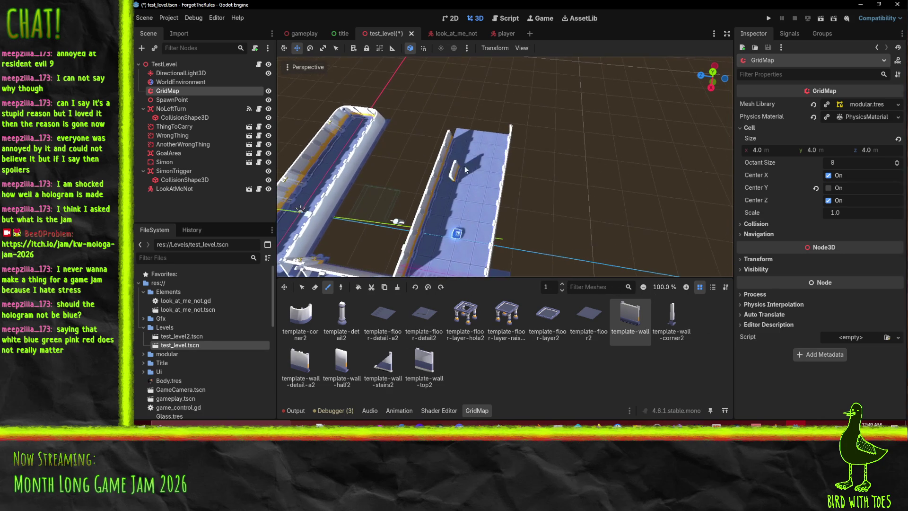
scroll(475, 199, up, 5)
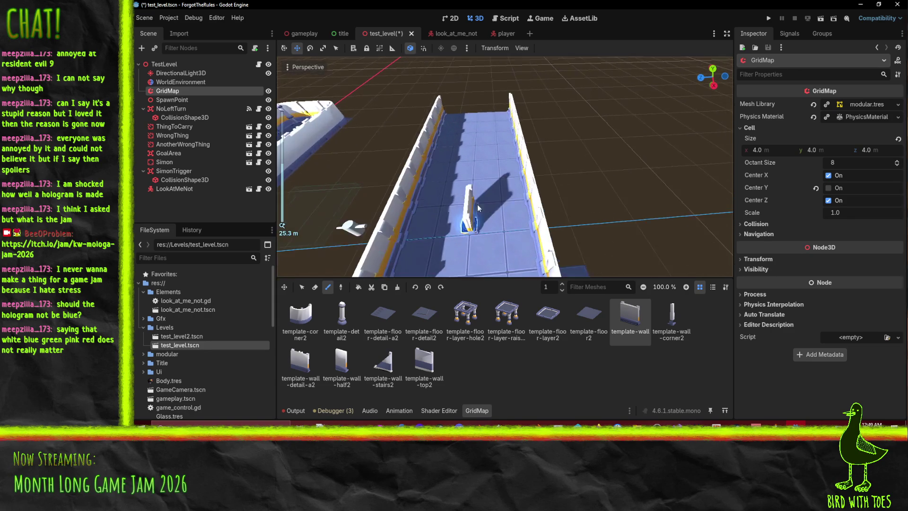
click(478, 208)
scroll(478, 208, up, 2)
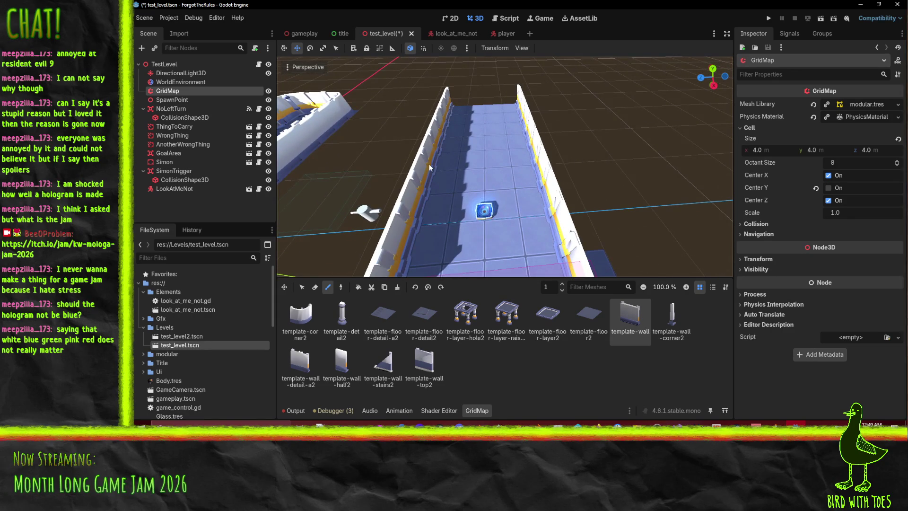
click(171, 189)
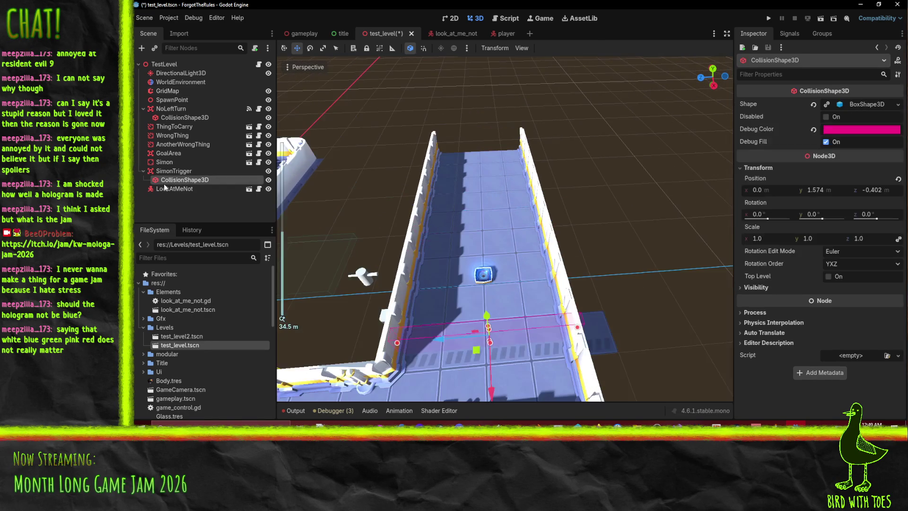
Drag LookAtMeNot 8 units along X and orbit around the L-shaped level to check its placement.
scroll(464, 214, down, 8)
drag(464, 215, 476, 316)
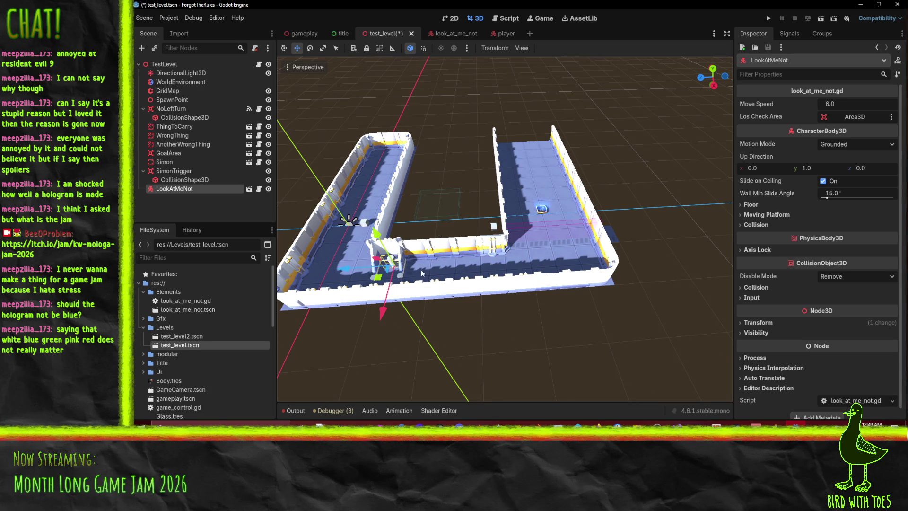
drag(344, 258, 511, 262)
scroll(511, 258, up, 5)
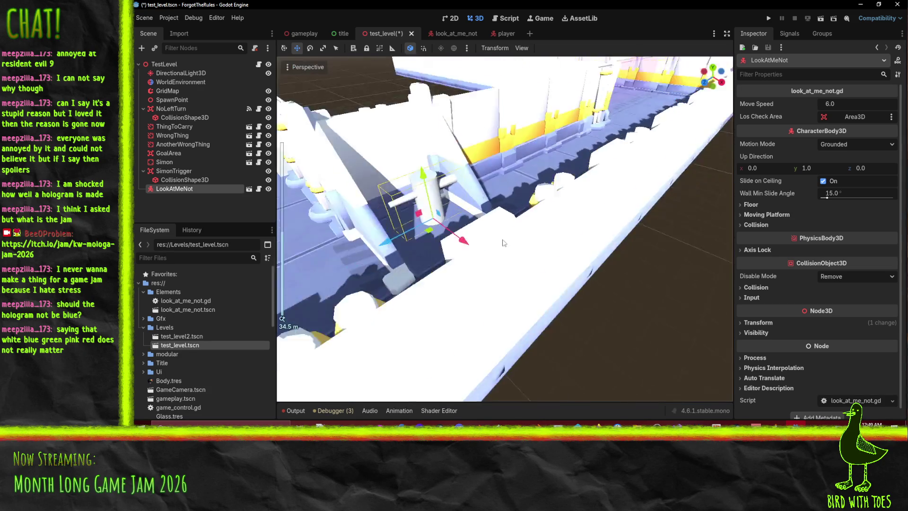
mouse_move(527, 203)
mouse_down()
mouse_move(429, 244)
mouse_move(463, 224)
mouse_move(447, 291)
mouse_up()
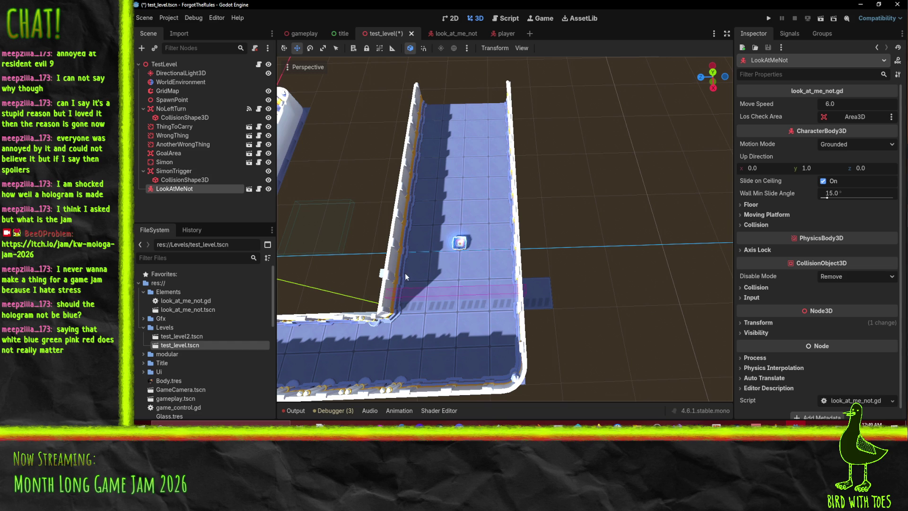
drag(421, 293, 304, 337)
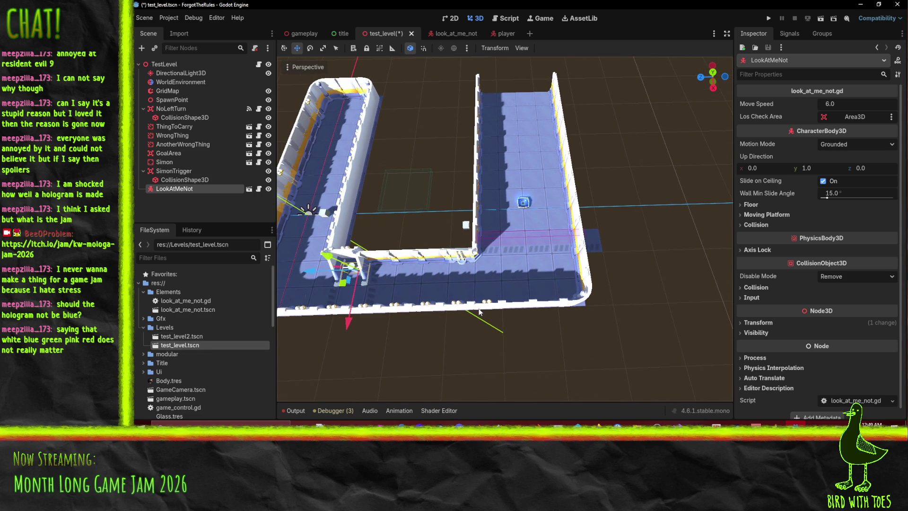
right_click(179, 189)
Duplicate LookAtMeNot as LookAtMeNot2 and move it 20 units along Z and 6 along X.
click(309, 273)
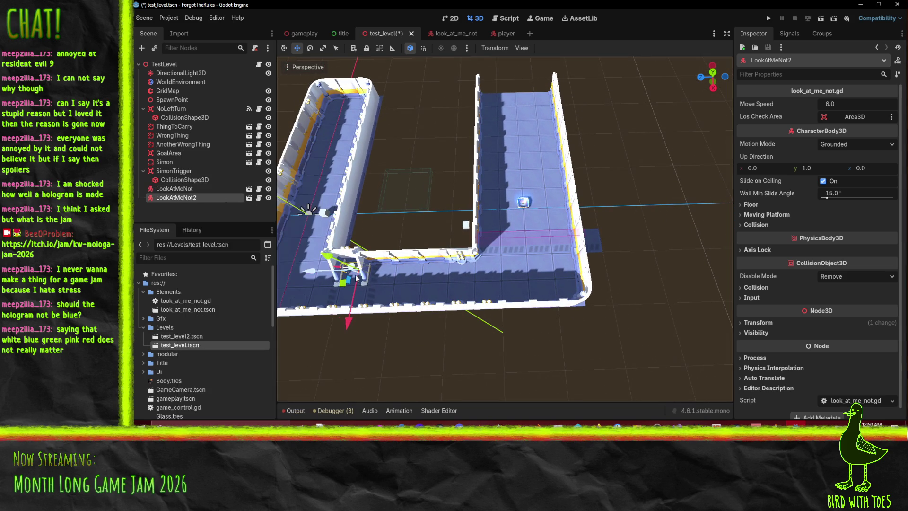
drag(310, 273, 441, 275)
drag(491, 328, 491, 275)
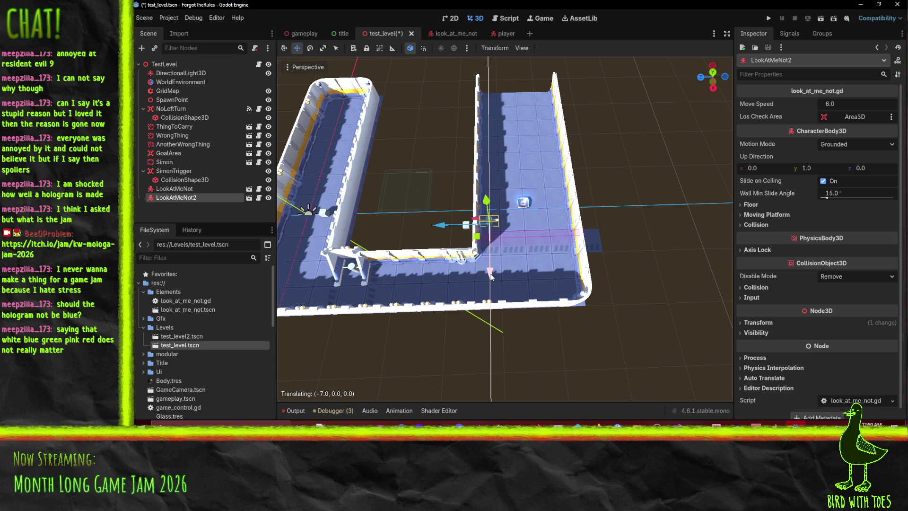
drag(491, 277, 492, 278)
drag(541, 261, 585, 230)
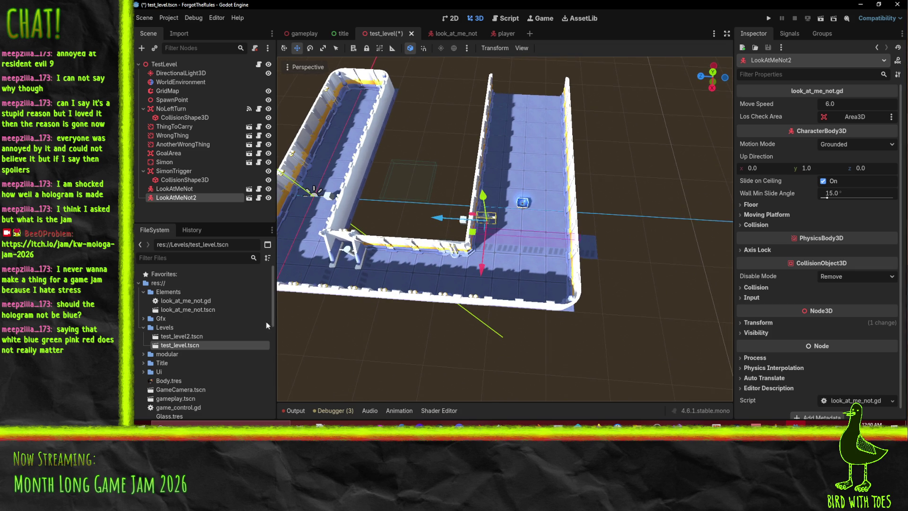
Duplicate LookAtMeNot2 as LookAtMeNot3 and move it up the corridor.
right_click(180, 196)
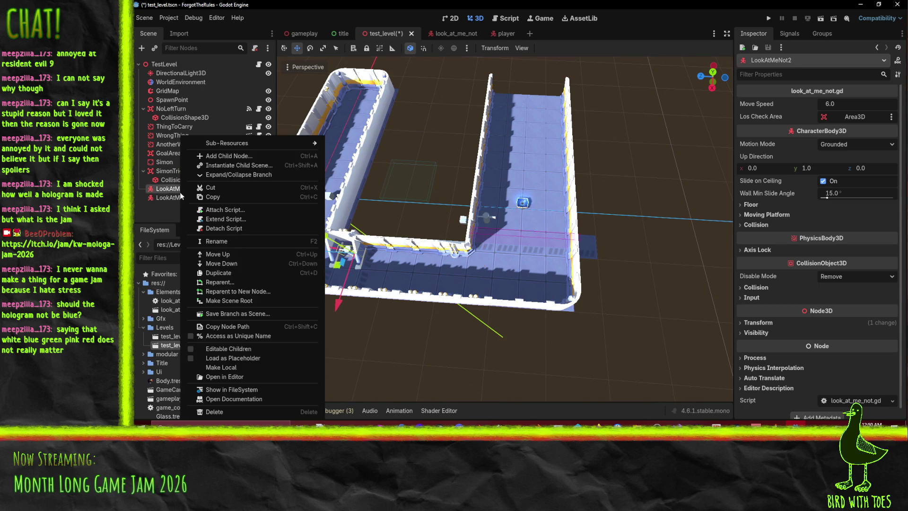
right_click(161, 198)
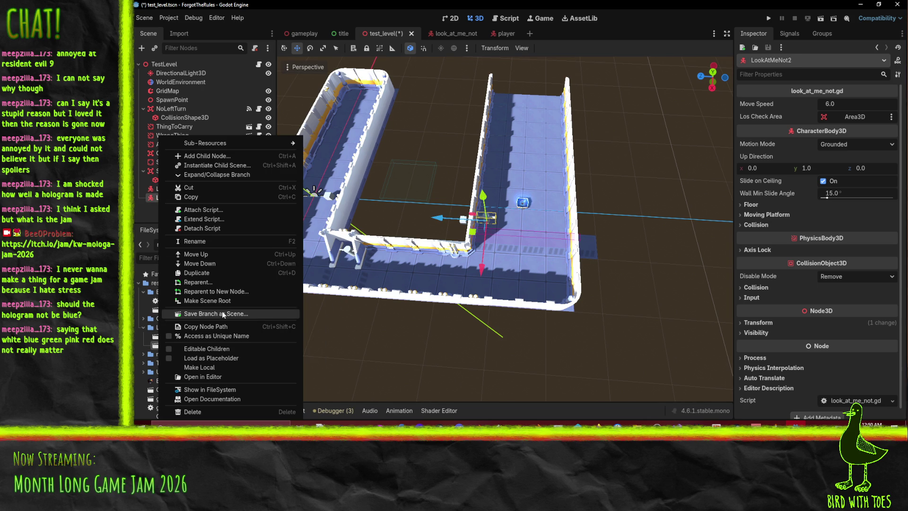
click(214, 273)
mouse_move(442, 218)
mouse_down()
mouse_move(507, 226)
mouse_move(557, 282)
mouse_move(560, 210)
mouse_move(560, 232)
mouse_up()
key(x)
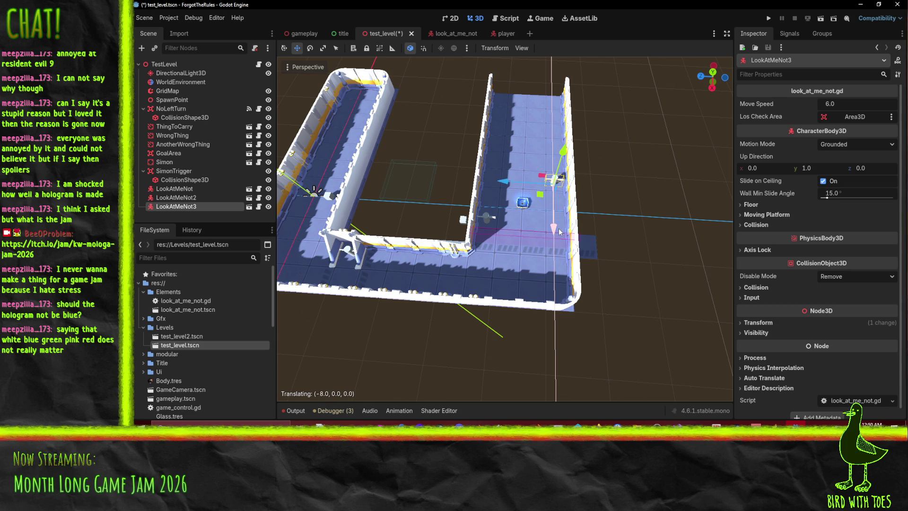
click(559, 232)
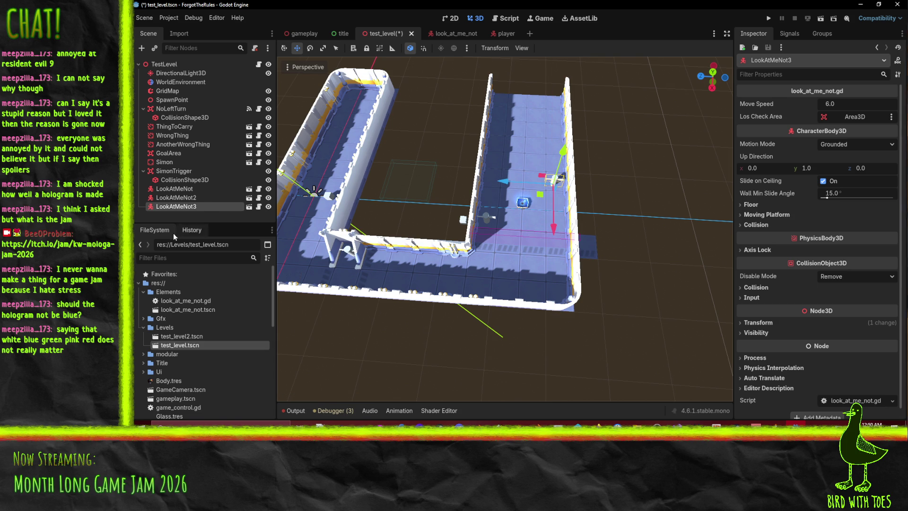
Duplicate LookAtMeNot3 as LookAtMeNot4 and move it 10 units along Z and along X.
right_click(184, 346)
click(167, 202)
right_click(167, 201)
click(152, 206)
right_click(151, 206)
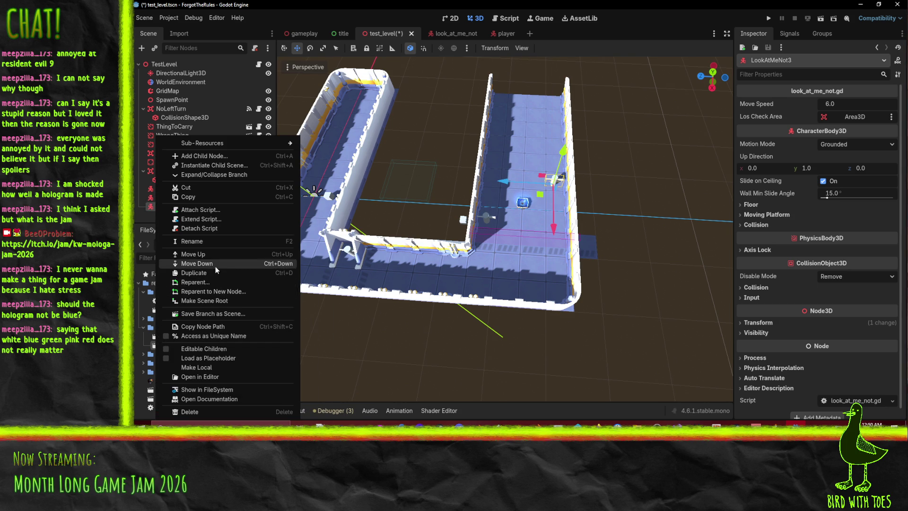
click(216, 273)
drag(538, 184, 450, 179)
drag(489, 236, 497, 181)
click(524, 204)
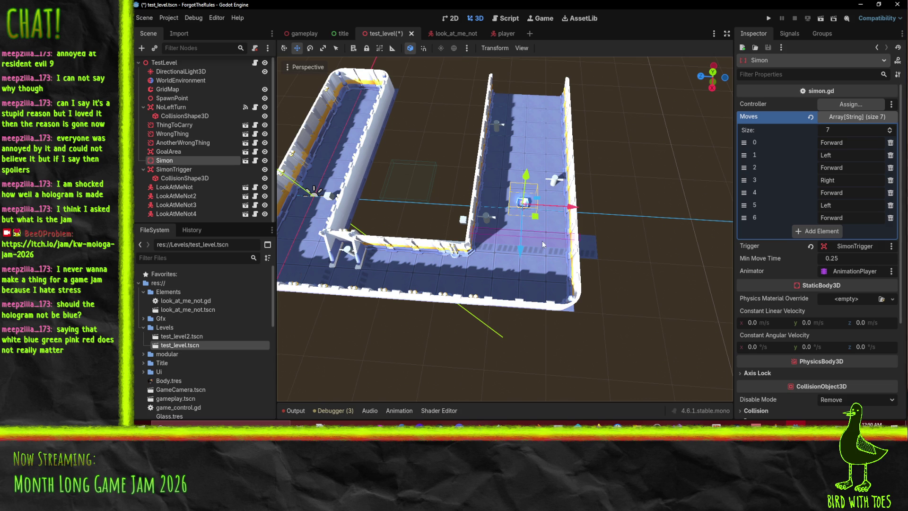
click(556, 181)
Move LookAtMeNot3 3 units along X and 11 along Z, and LookAtMeNot4 11 units back along Z.
drag(561, 233, 559, 225)
drag(503, 168, 447, 162)
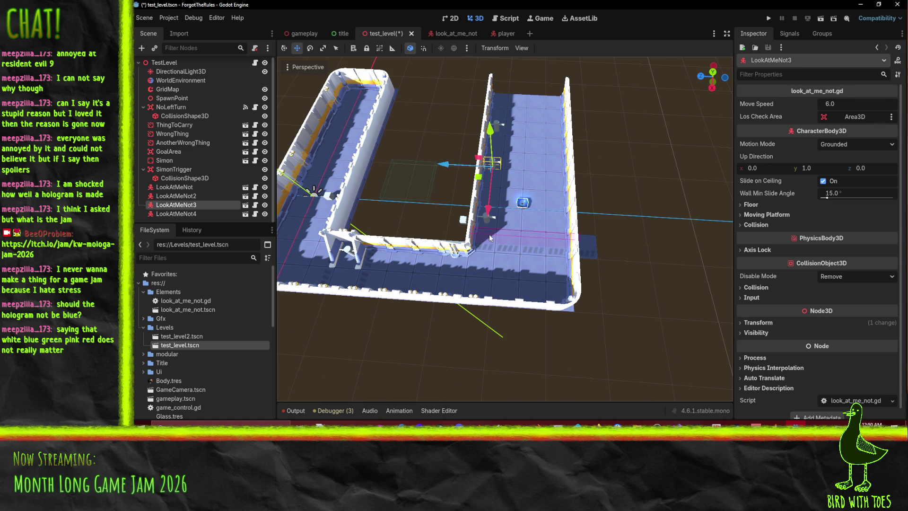
click(490, 222)
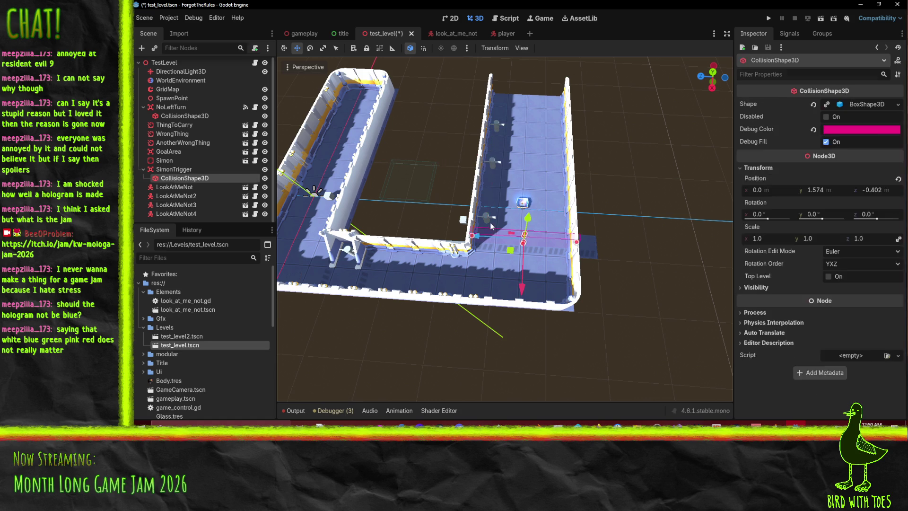
click(498, 128)
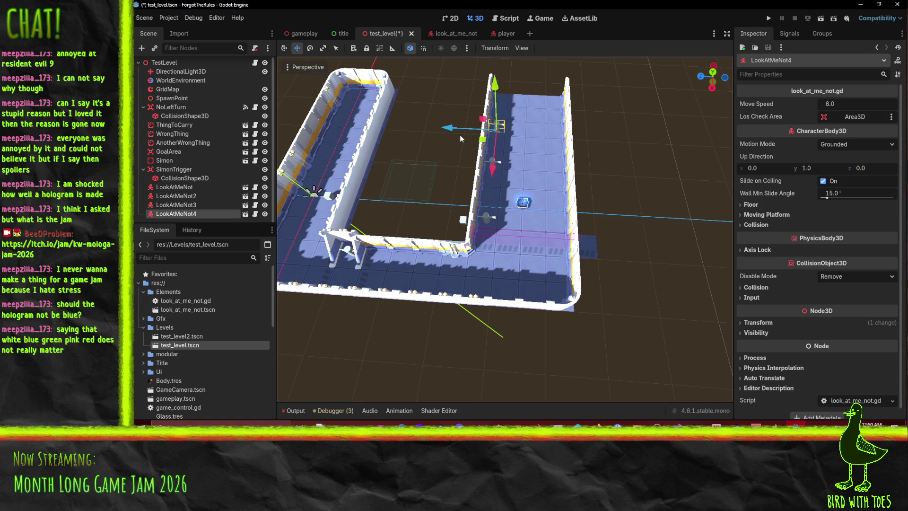
drag(459, 136, 505, 138)
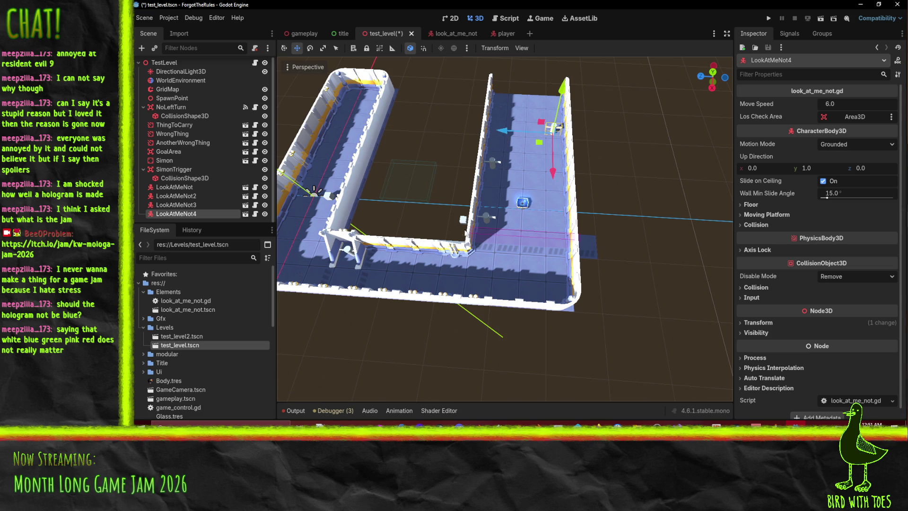
Move LookAtMeNot2 11 units along Z and 1 along X, then select the GridMap.
click(492, 222)
drag(443, 224, 509, 225)
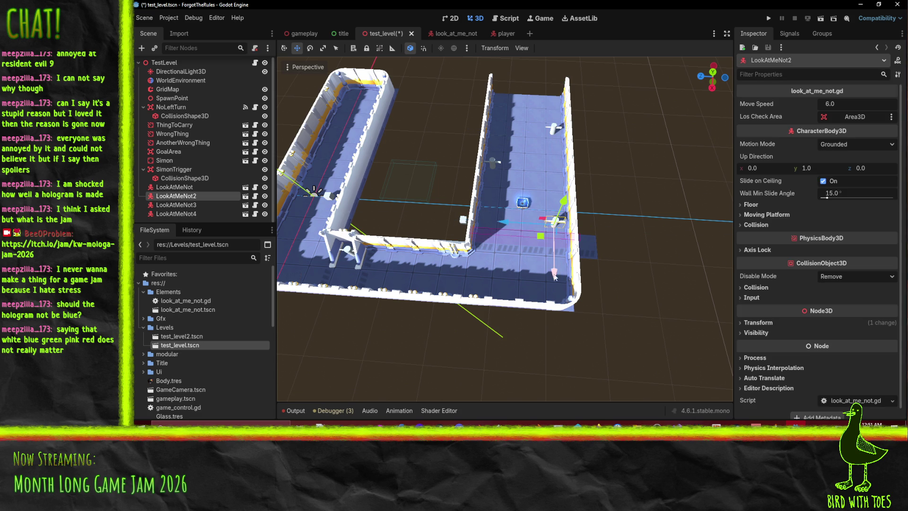
drag(556, 279, 555, 284)
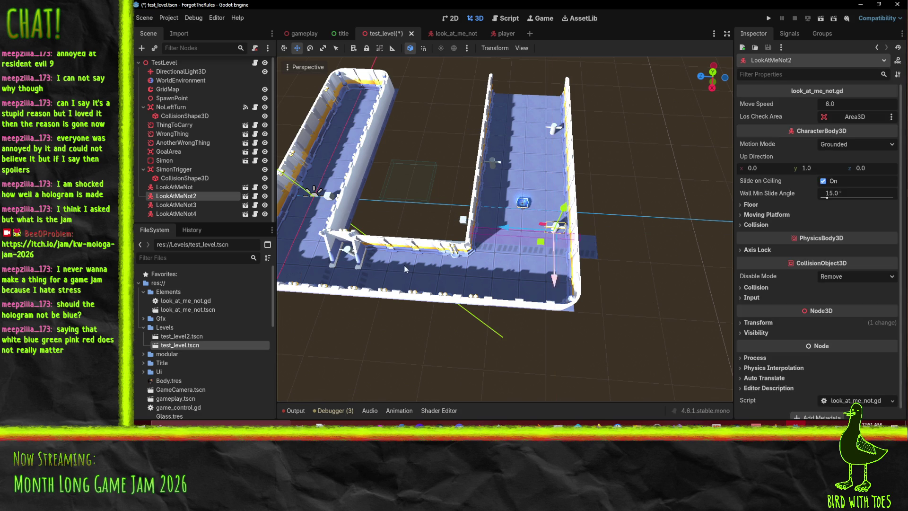
key(f)
scroll(499, 236, down, 2)
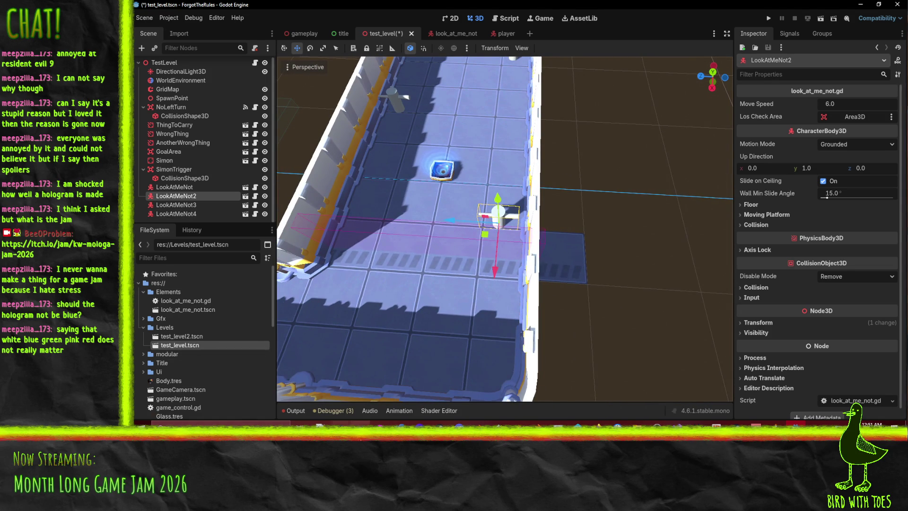
mouse_move(410, 192)
mouse_down()
mouse_move(402, 208)
mouse_move(519, 260)
mouse_move(337, 269)
mouse_up()
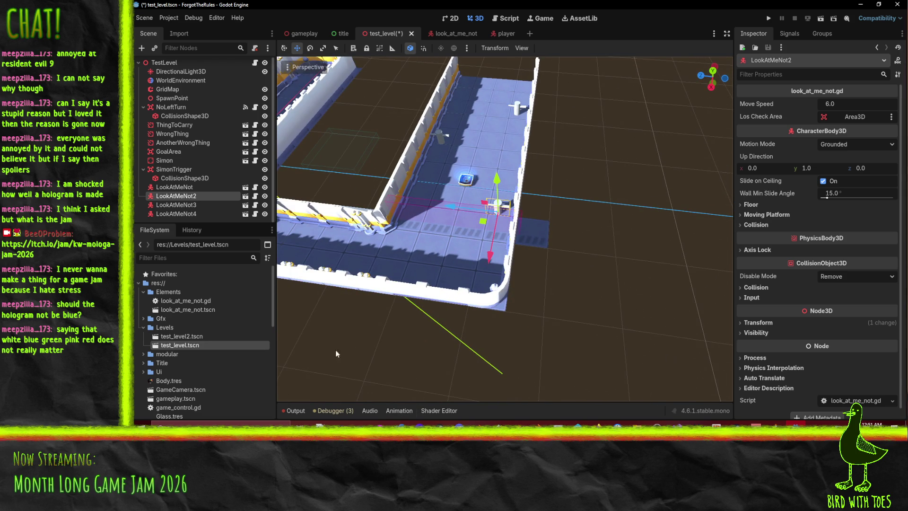
click(169, 92)
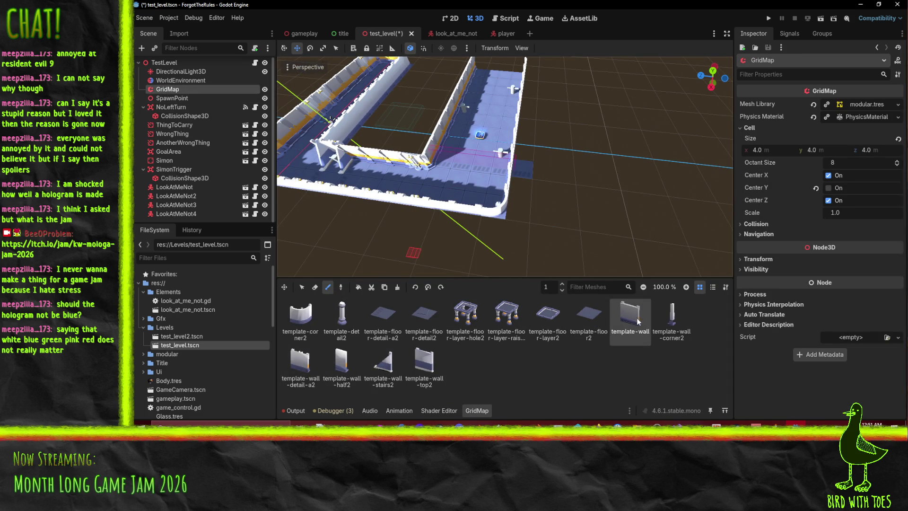
Pick and rotate the template-wall-detail-a2 piece, erasing a corridor wall and undoing it.
click(301, 361)
scroll(527, 215, up, 5)
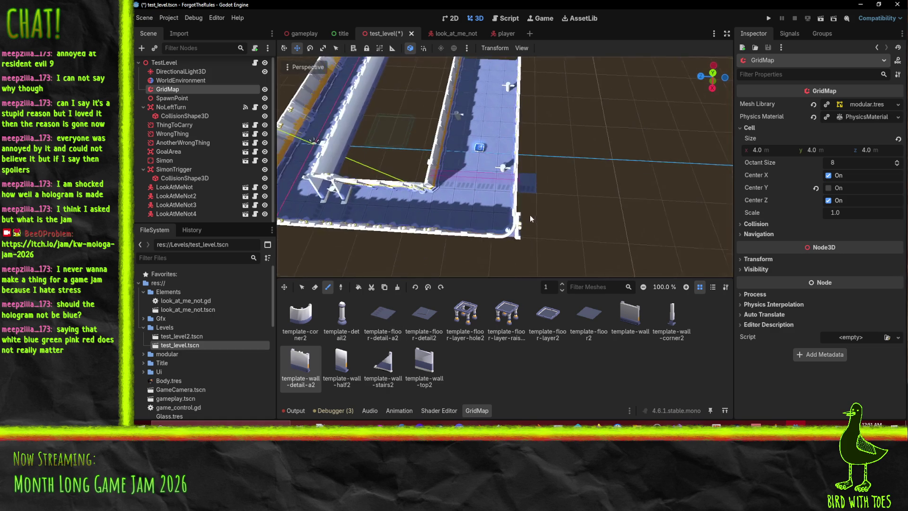
key(s)
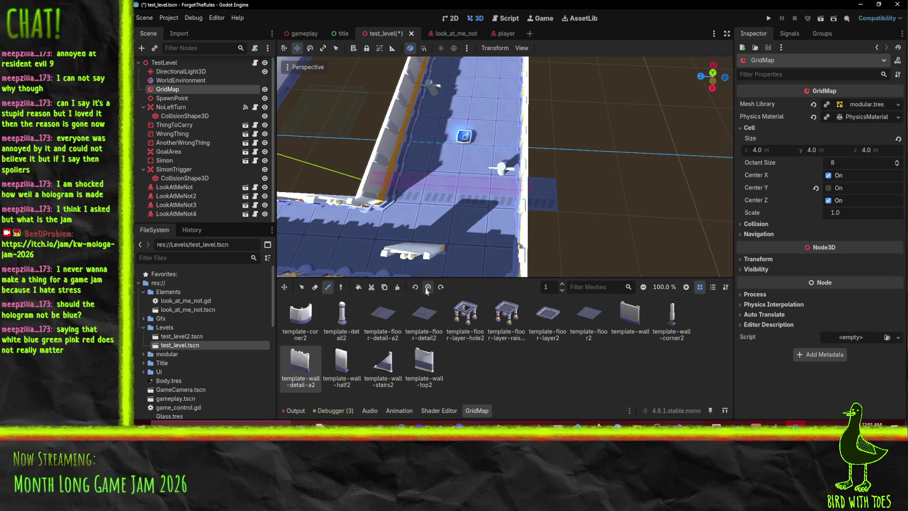
mouse_move(496, 227)
mouse_down()
mouse_move(547, 210)
mouse_move(528, 193)
mouse_up()
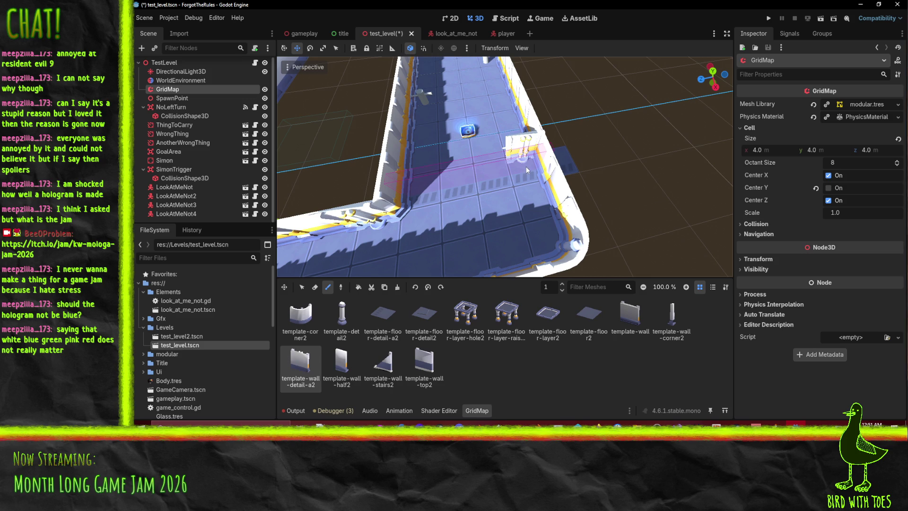
drag(526, 173, 525, 178)
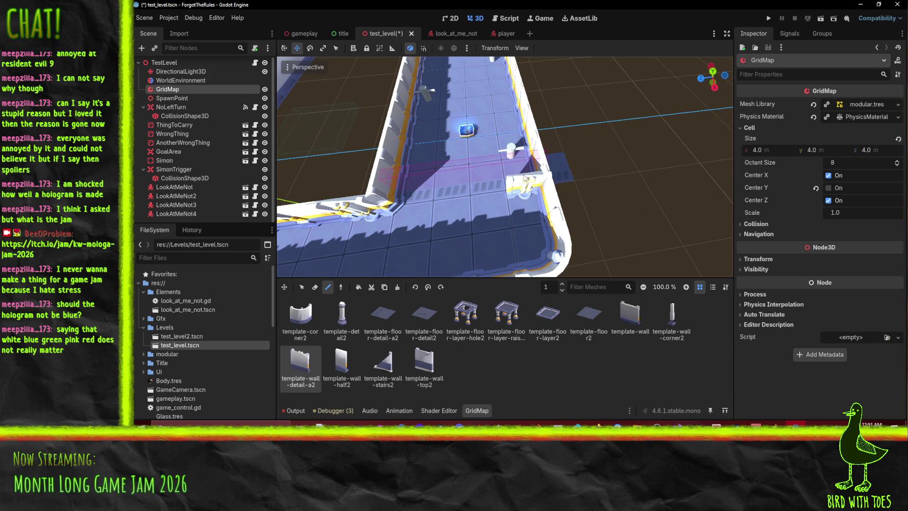
right_click(525, 178)
key(ctrl+z)
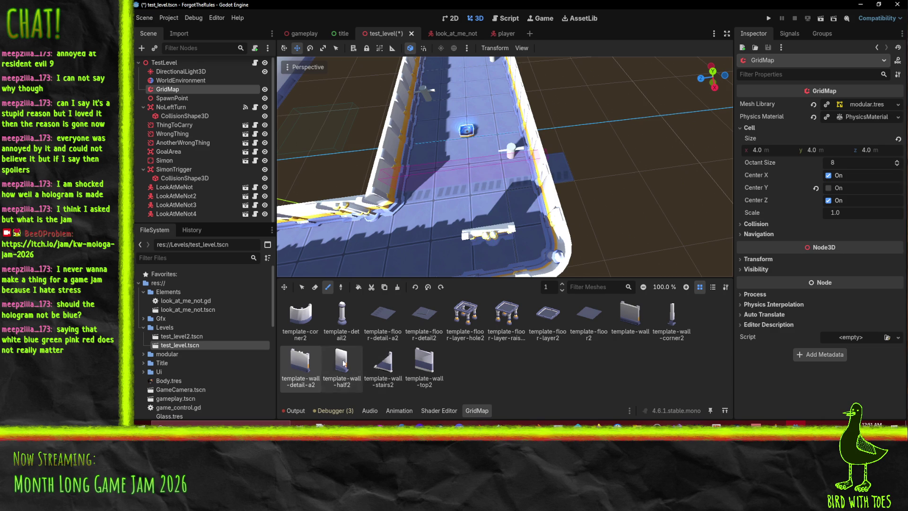
Place a template-corner2 piece in the corridor and save test_level, dismissing the write error.
click(301, 316)
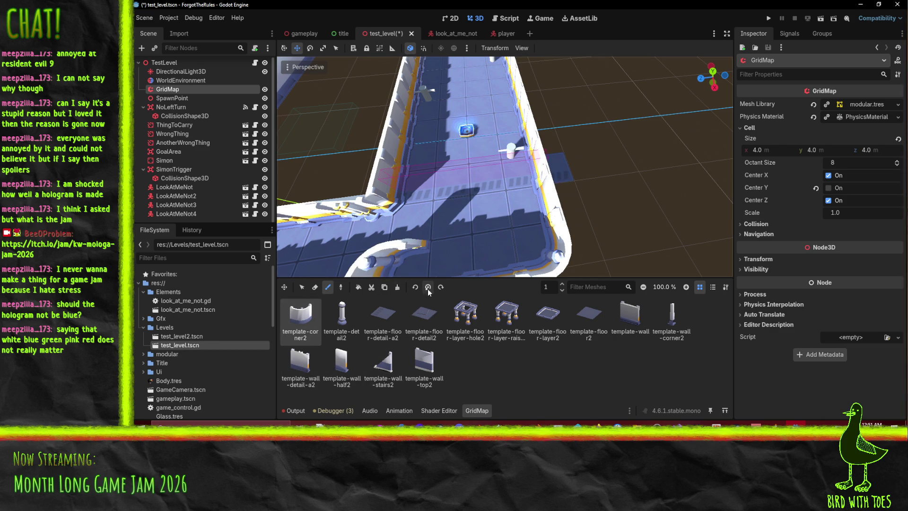
click(526, 200)
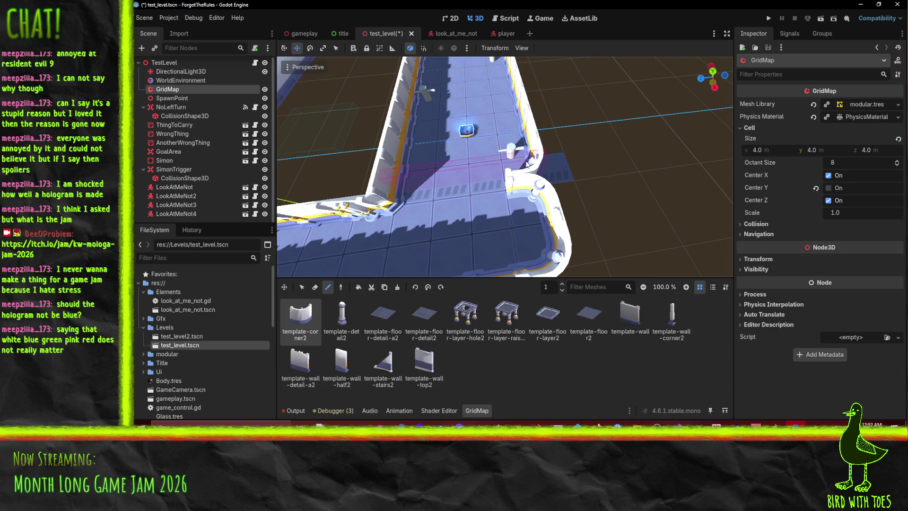
click(348, 324)
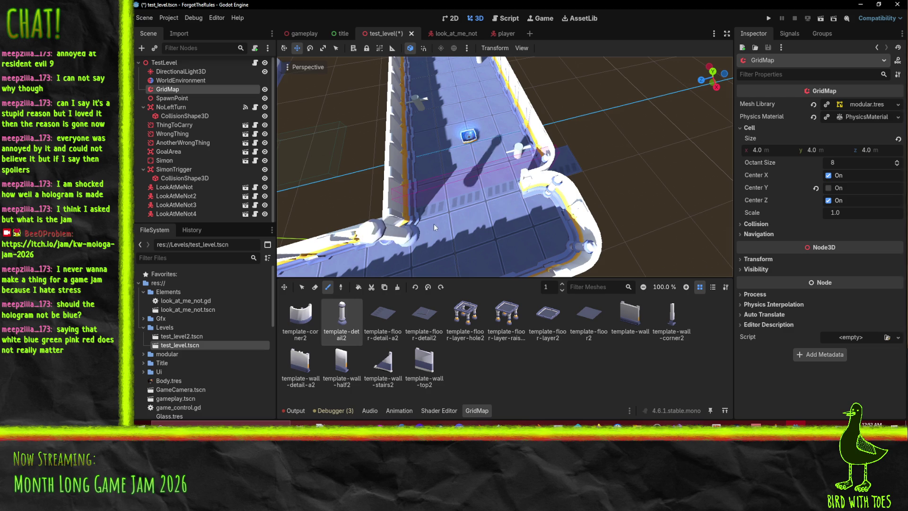
click(668, 317)
scroll(507, 173, up, 5)
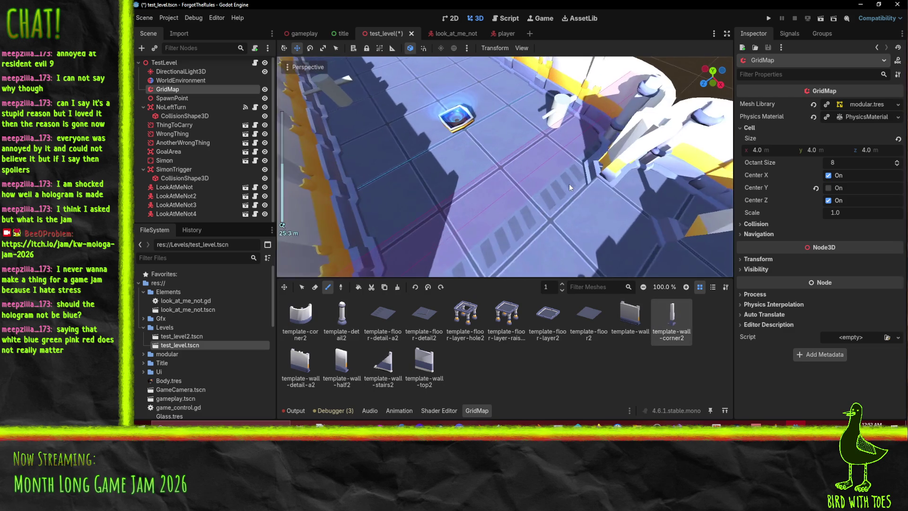
scroll(570, 183, down, 5)
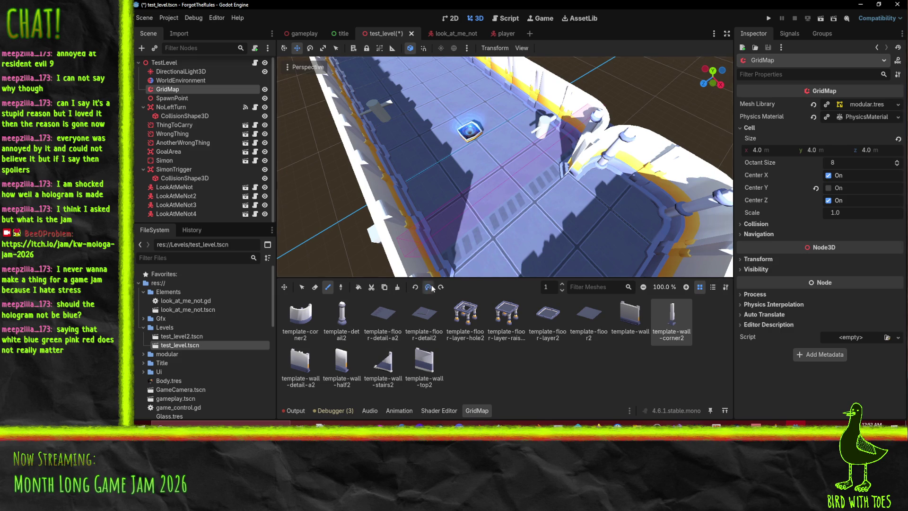
mouse_move(591, 184)
mouse_down()
mouse_move(558, 221)
mouse_move(496, 182)
mouse_up()
mouse_move(511, 187)
mouse_down()
mouse_move(410, 211)
mouse_move(499, 200)
mouse_move(456, 212)
mouse_move(458, 225)
mouse_move(565, 196)
mouse_move(478, 226)
mouse_move(496, 200)
mouse_up()
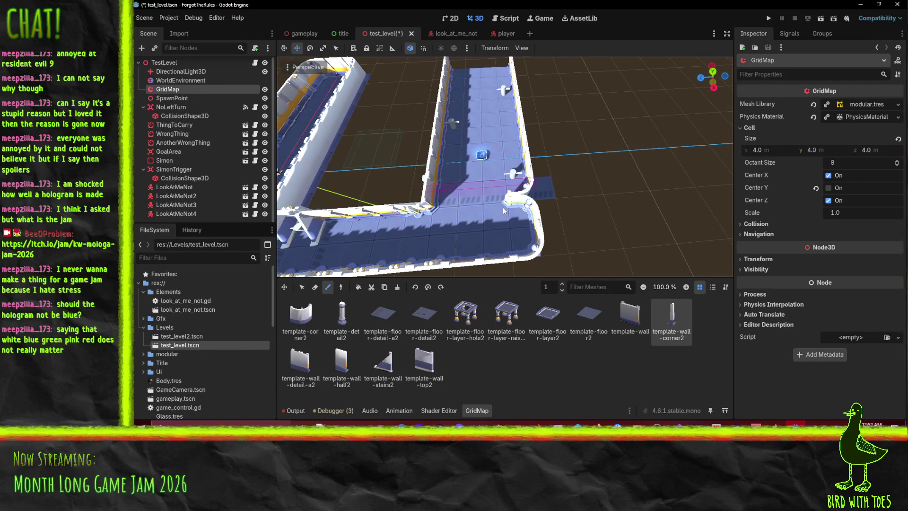
key(ctrl+s)
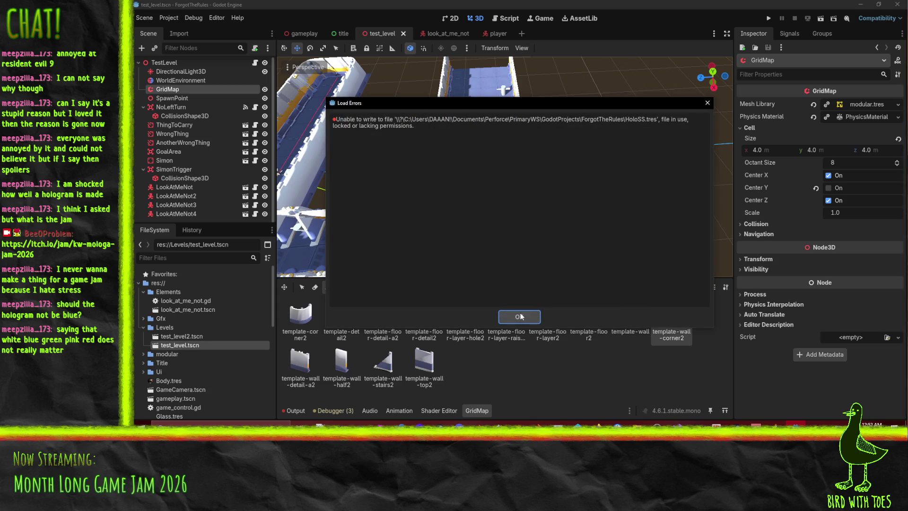
click(519, 317)
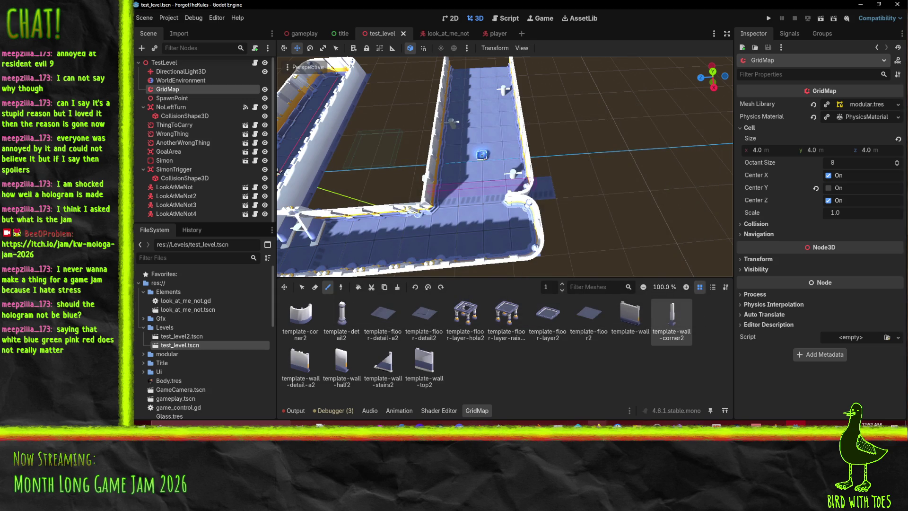
Check out the ForgotTheRules folder's 109 files into P4V's default changelist, then minimize P4V.
click(598, 425)
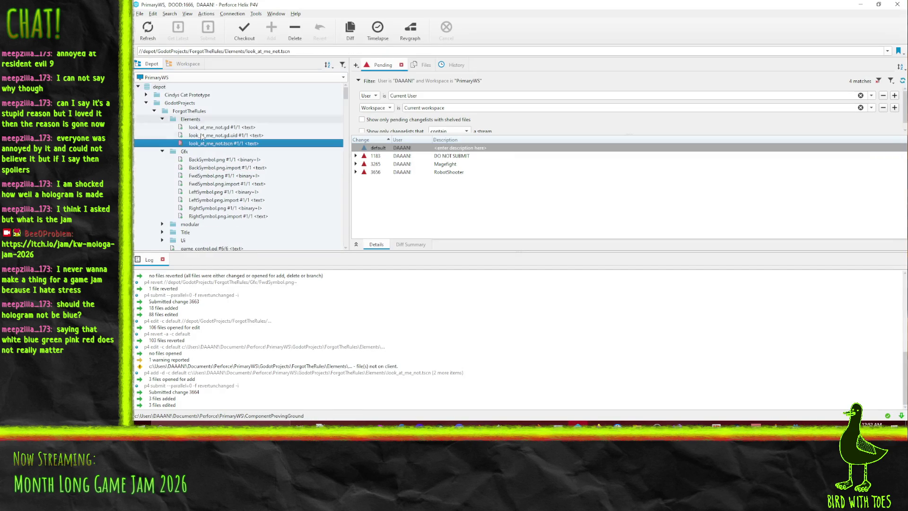
click(190, 112)
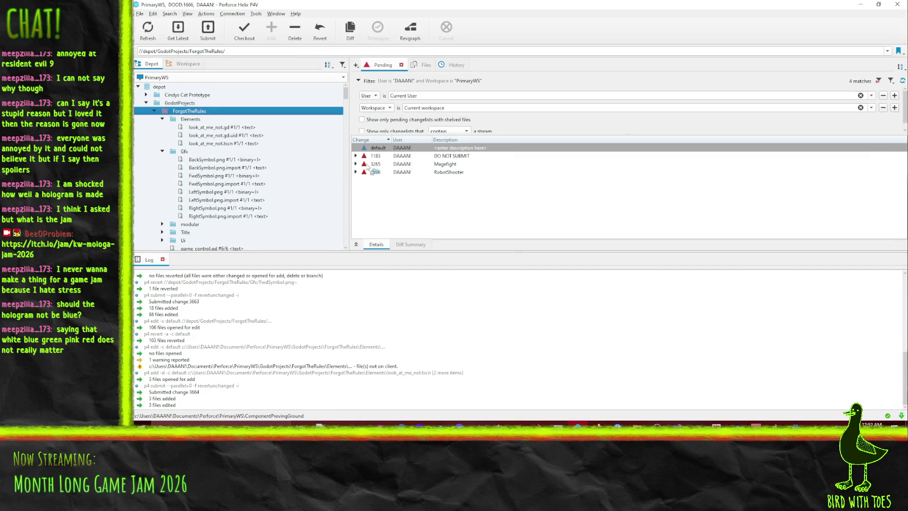
drag(378, 151, 378, 148)
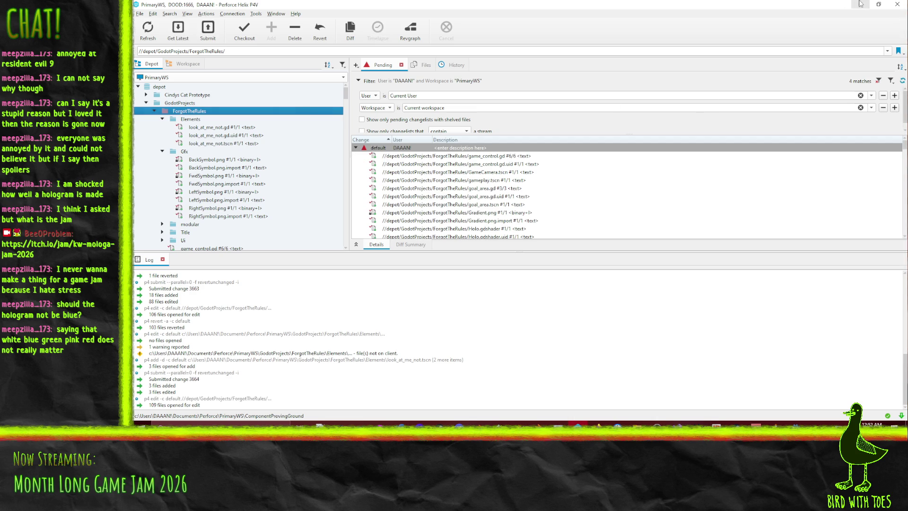
click(862, 4)
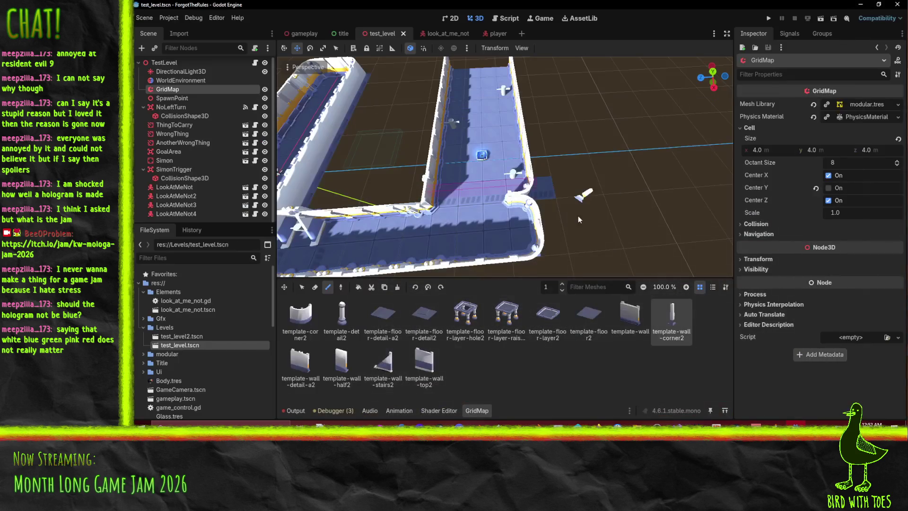
click(769, 19)
key(e)
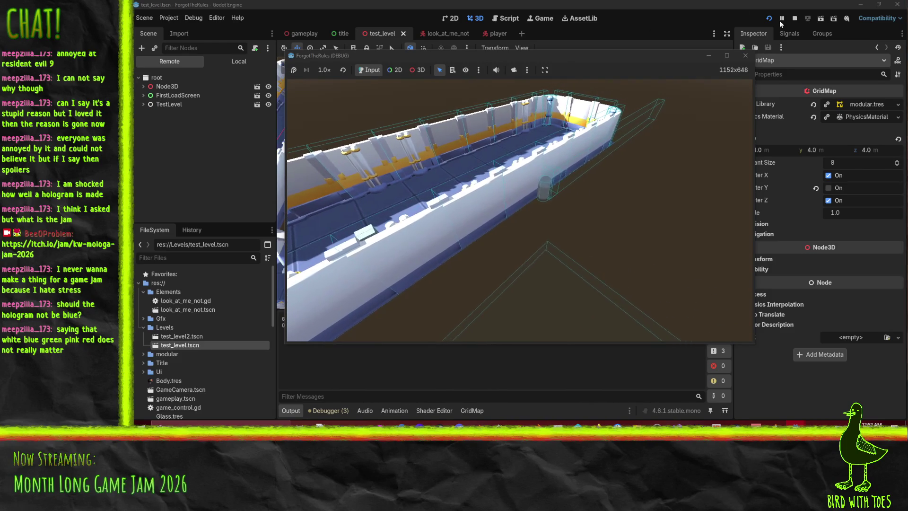
click(795, 18)
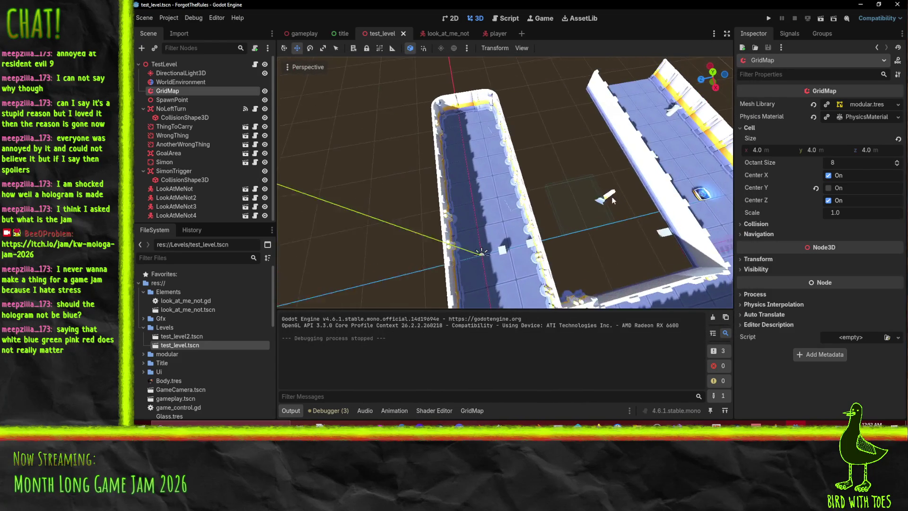
click(171, 100)
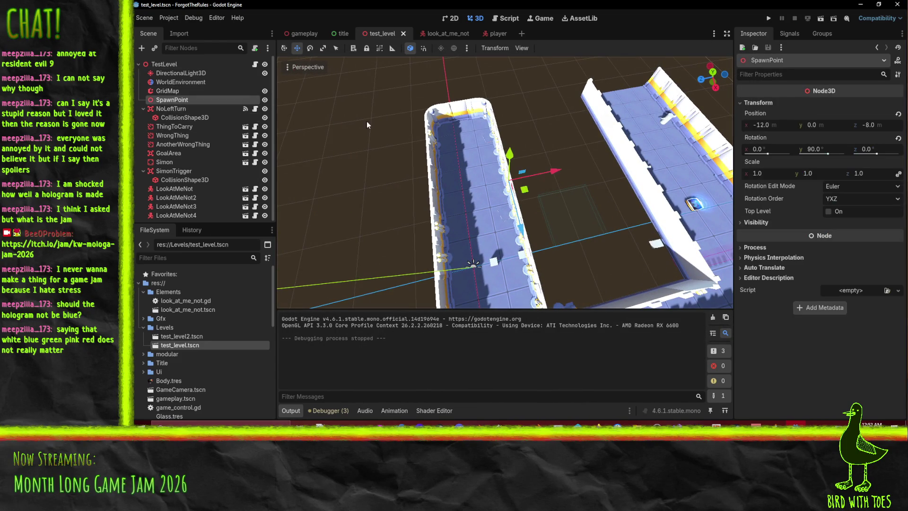
Move SpawnPoint along Z and X, and shift ThingToCarry along Z.
drag(517, 181, 441, 248)
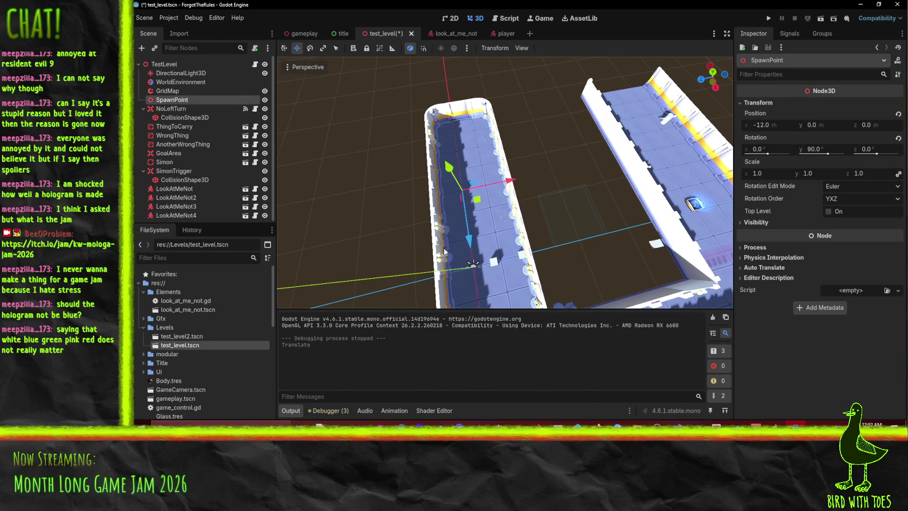
mouse_move(511, 180)
mouse_down()
mouse_move(523, 179)
mouse_move(481, 181)
mouse_up()
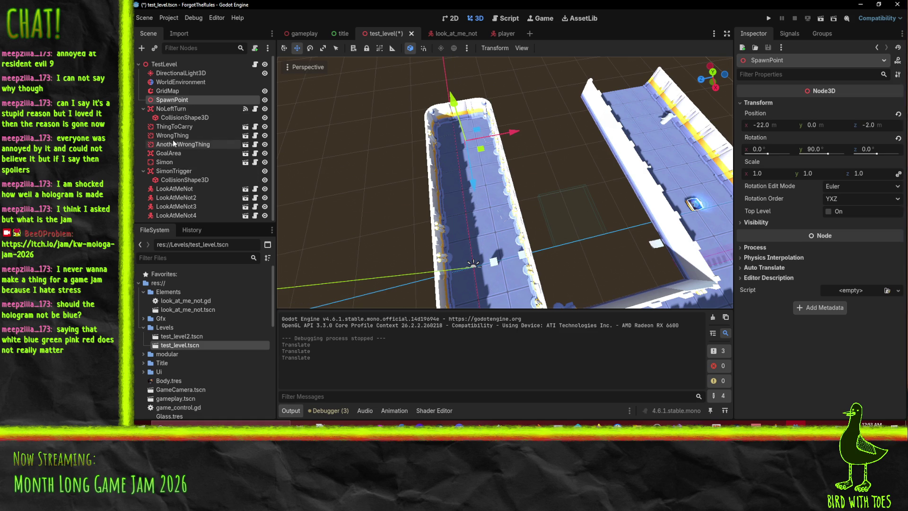
click(176, 126)
key(f)
scroll(483, 168, up, 3)
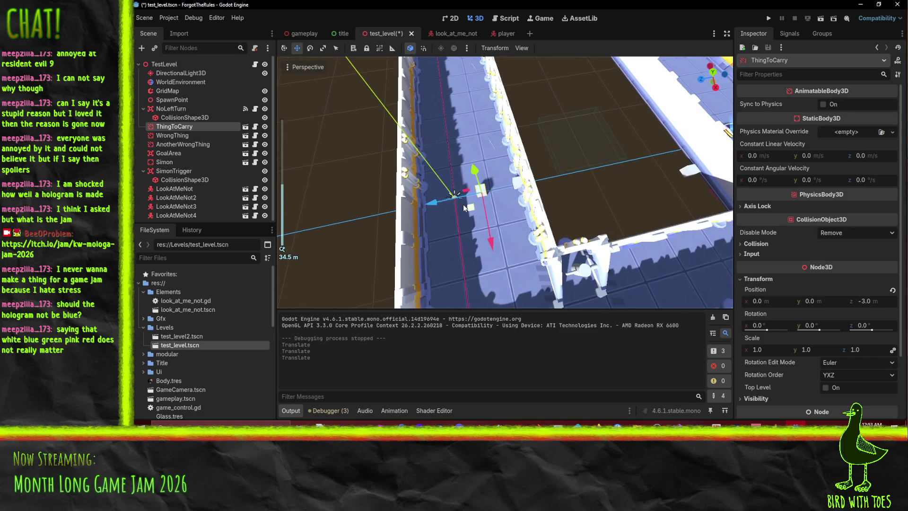
scroll(464, 205, down, 3)
drag(444, 199, 435, 201)
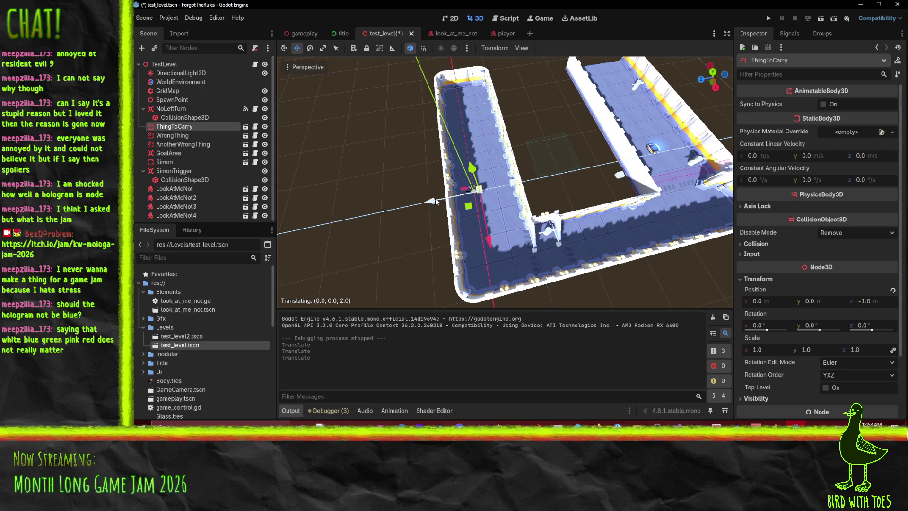
mouse_move(529, 256)
mouse_down()
mouse_move(490, 201)
mouse_move(503, 216)
mouse_up()
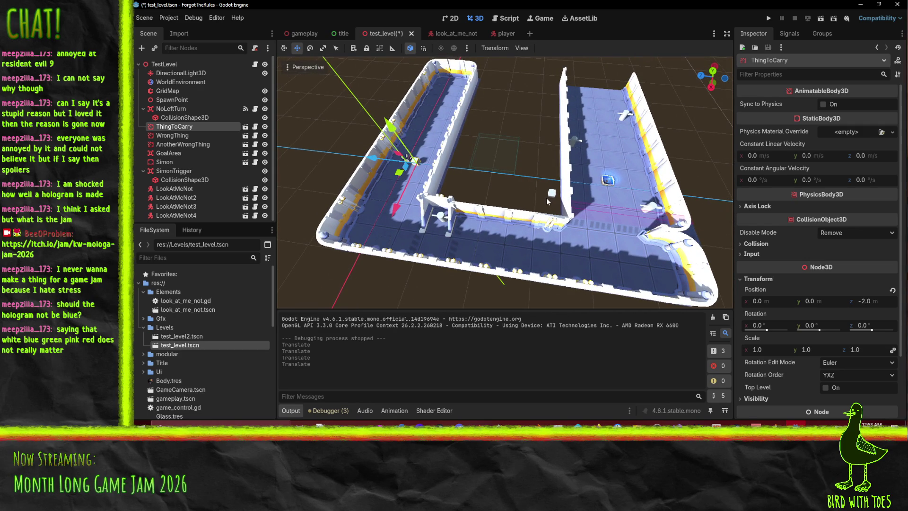
Delete the AnotherWrongThing node from test_level.
click(181, 144)
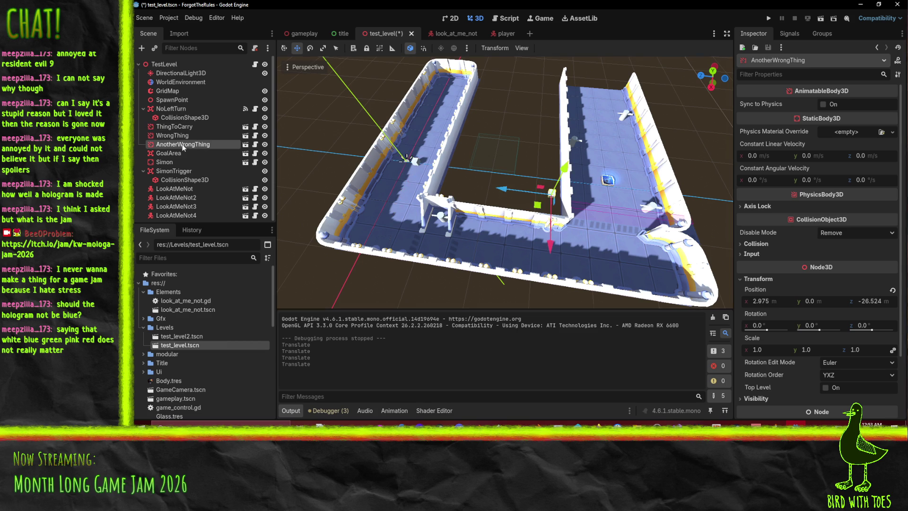
key(Delete)
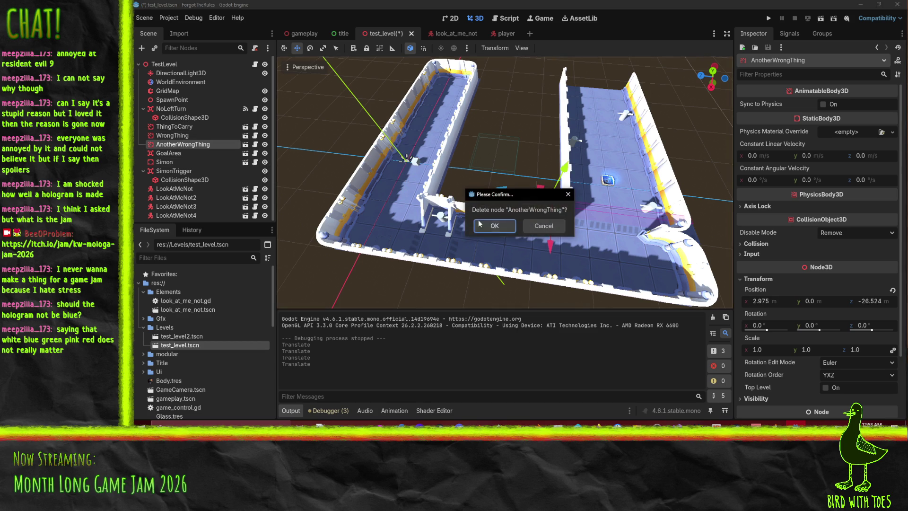
click(494, 229)
click(188, 137)
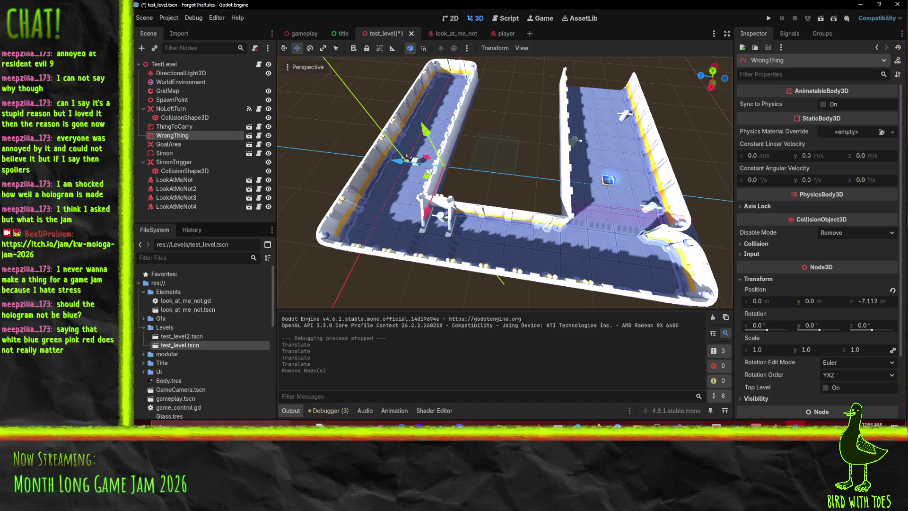
Move WrongThing to x 12, z -42.112.
drag(433, 218, 385, 308)
mouse_move(373, 233)
mouse_down()
mouse_move(572, 251)
mouse_move(648, 304)
mouse_up()
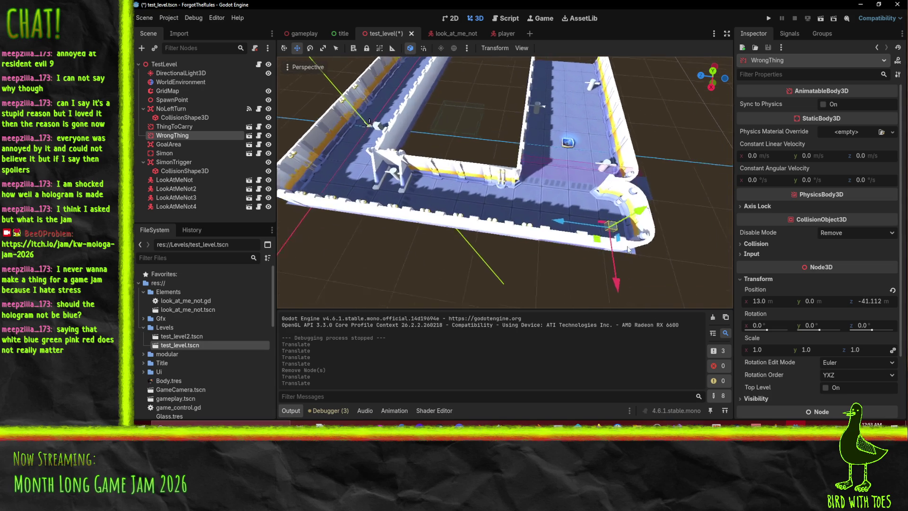
drag(607, 270, 606, 264)
mouse_move(606, 264)
mouse_down()
mouse_move(605, 247)
mouse_move(560, 258)
mouse_up()
drag(492, 235, 502, 239)
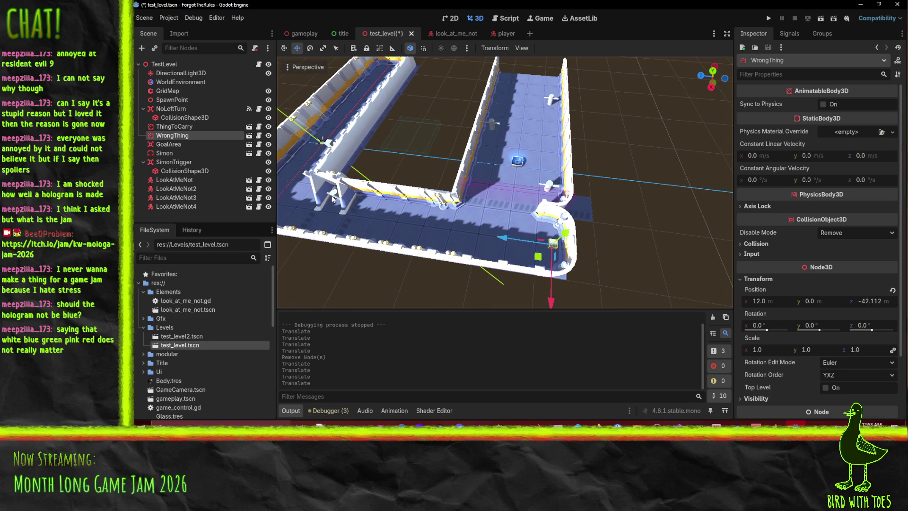
Rename WrongThing to "the wrong thing" and ThingToCarry to "the right thing", then save.
double_click(174, 135)
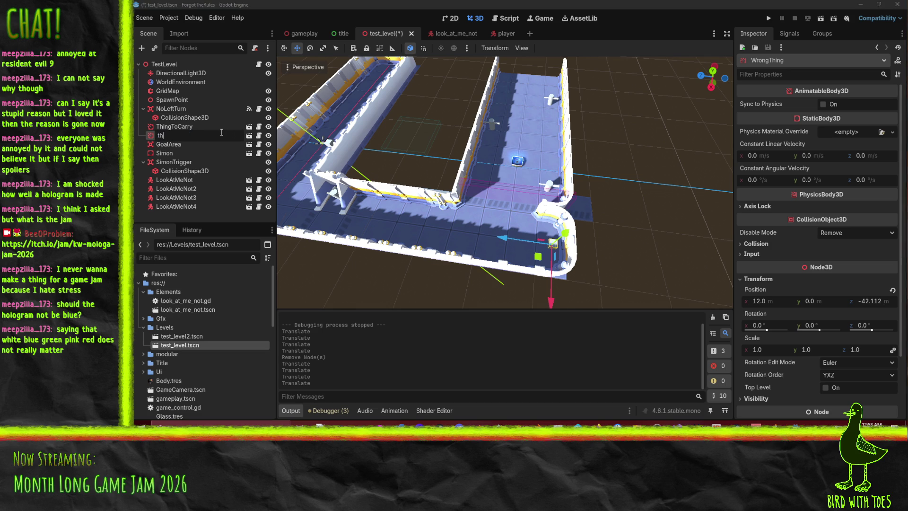
text(e wrong thin)
key(Return)
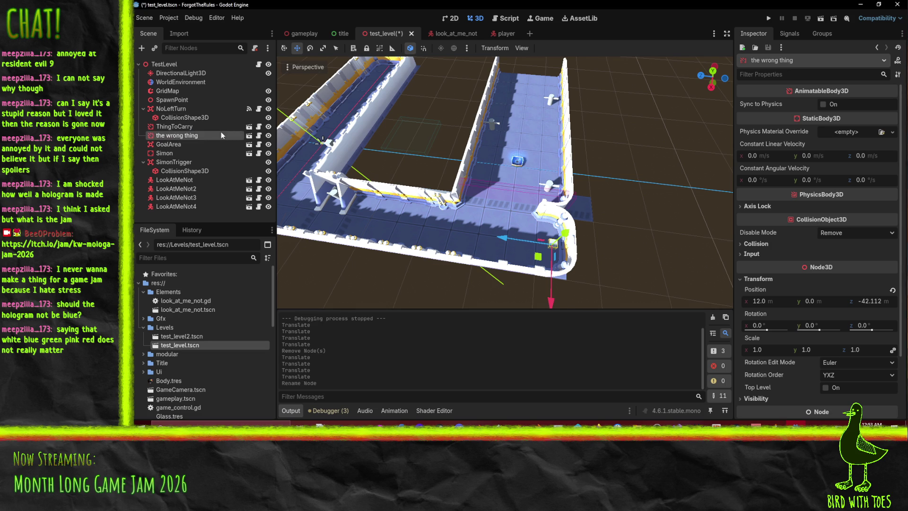
double_click(186, 126)
text(the right thing)
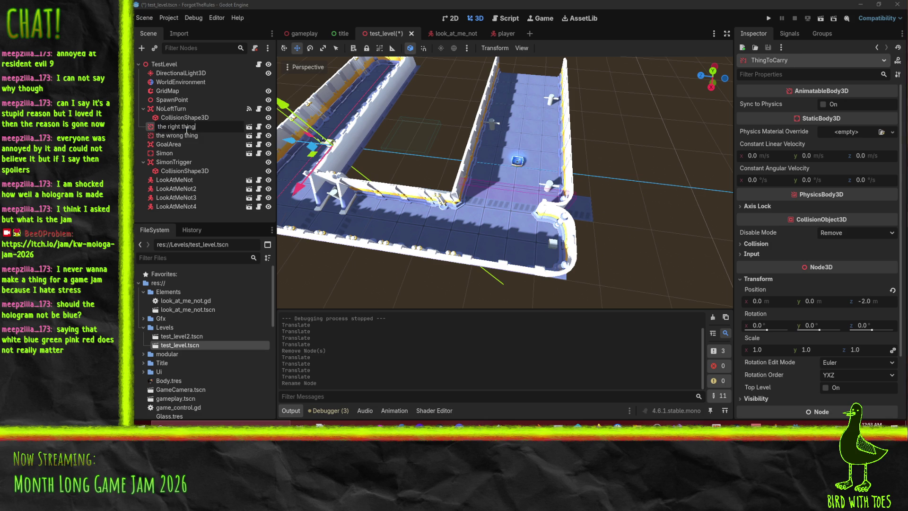
key(Return)
key(ctrl+s)
Slide the right thing 3 m along X to x 4, z 2, save, and run the game.
mouse_move(384, 183)
mouse_down()
mouse_move(474, 202)
mouse_move(435, 205)
mouse_move(458, 192)
mouse_move(320, 222)
mouse_up()
drag(367, 260, 367, 286)
key(ctrl+s)
mouse_move(452, 243)
mouse_down()
mouse_move(438, 242)
mouse_move(602, 158)
mouse_up()
click(770, 19)
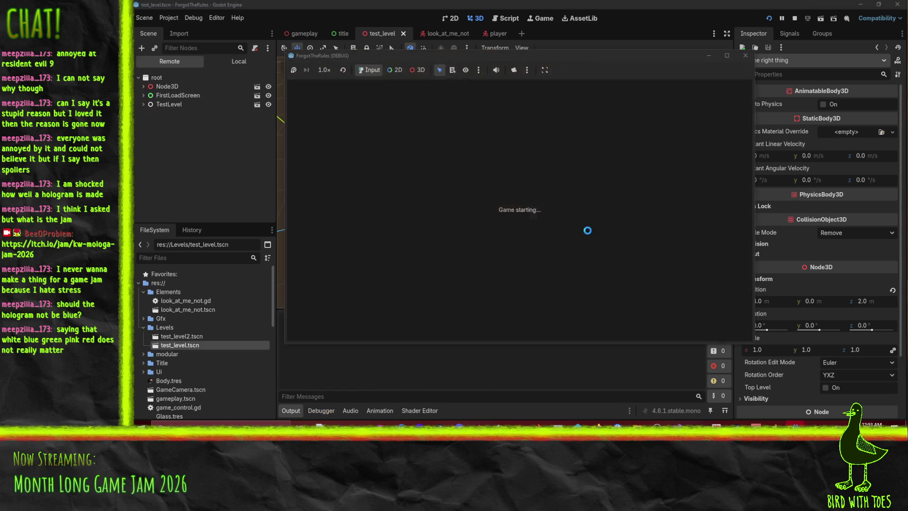
Stop the crashed game and add LookAtMeNot, Simon and LookAtMeNot2 to TestLevel's Resettables.
key(e)
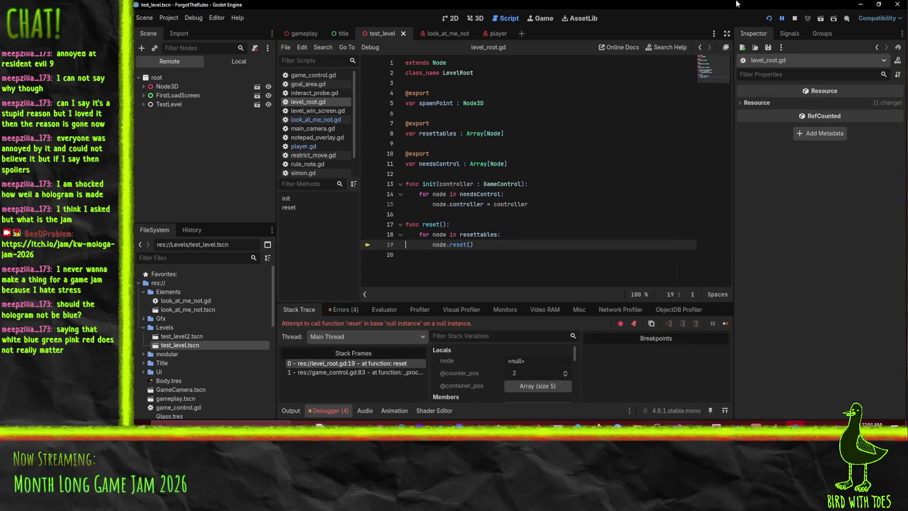
click(795, 19)
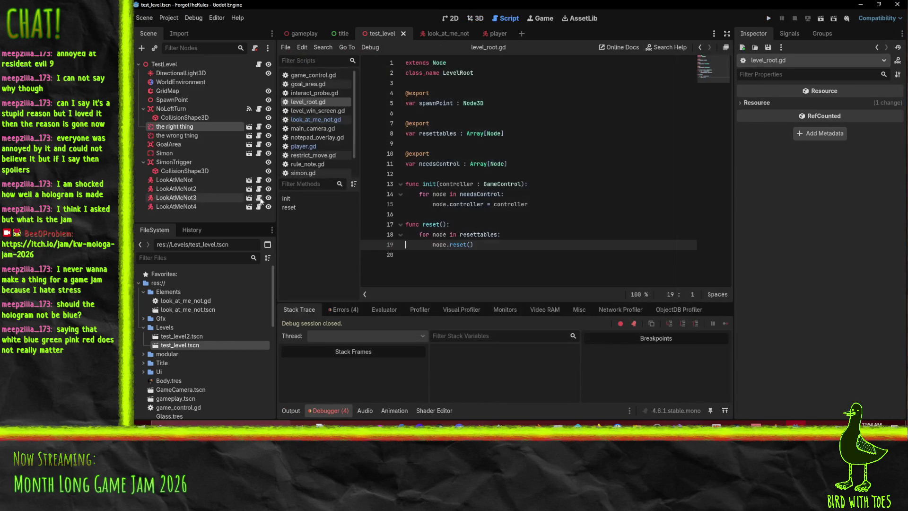
click(189, 64)
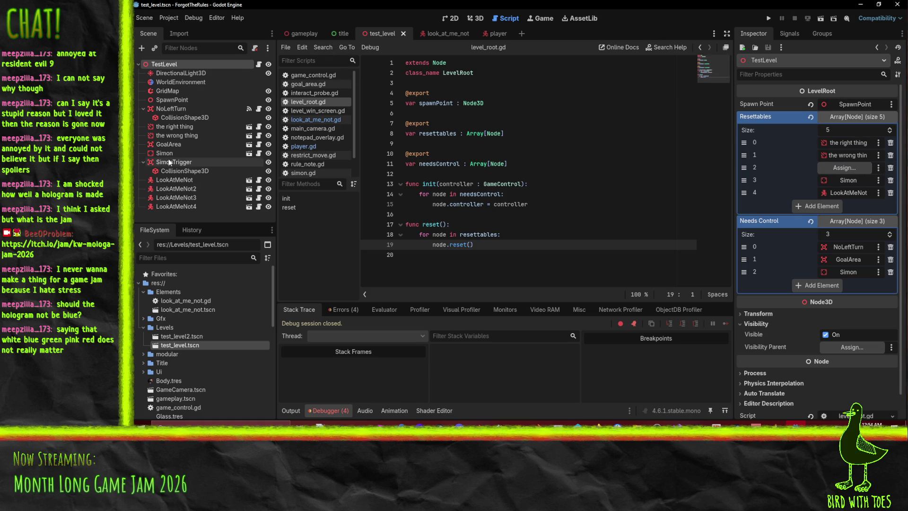
mouse_move(181, 178)
mouse_down()
mouse_move(827, 169)
mouse_move(841, 183)
mouse_up()
drag(165, 153, 865, 169)
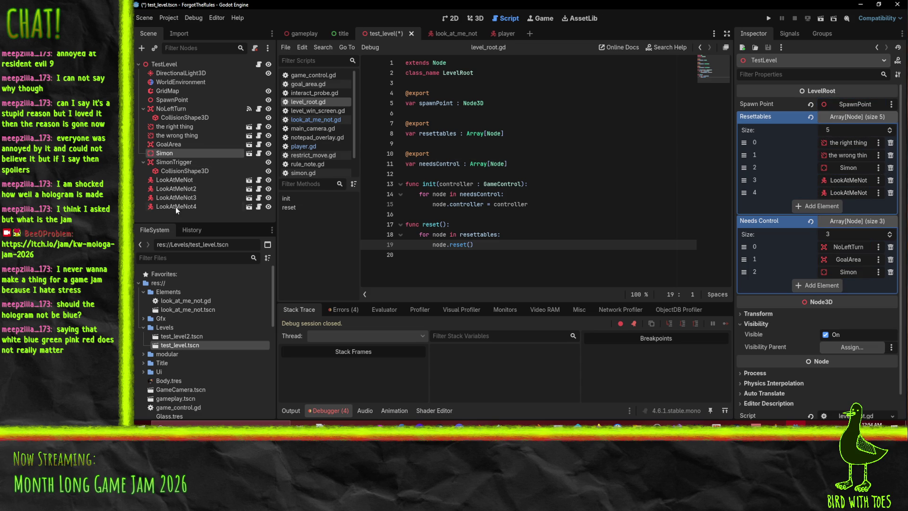
mouse_move(172, 188)
mouse_down()
mouse_move(852, 171)
mouse_move(850, 192)
mouse_up()
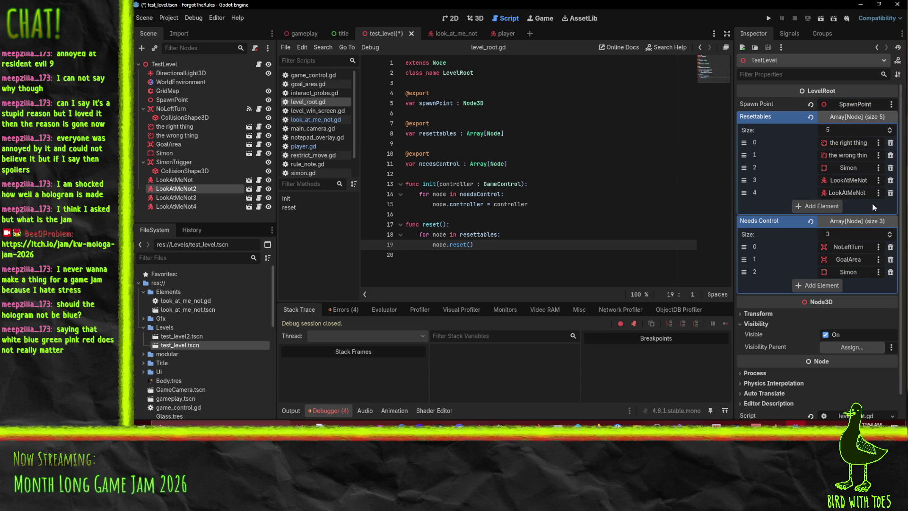
Add two Resettables slots, assign LookAtMeNot3 and LookAtMeNot4, and save the scene.
click(857, 185)
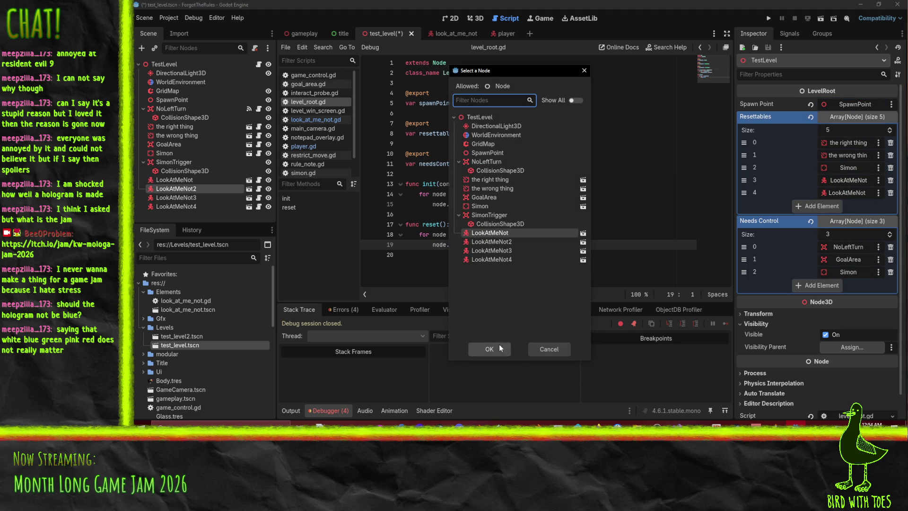
click(547, 349)
click(820, 208)
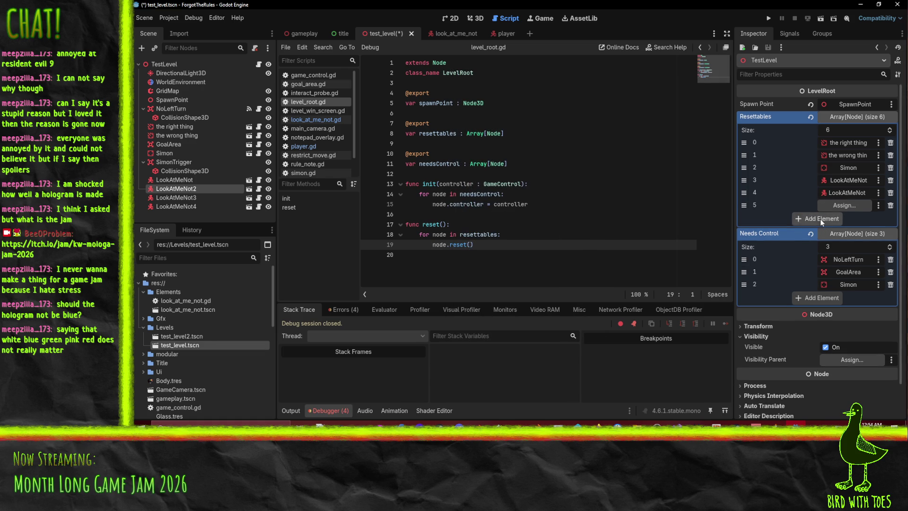
click(820, 218)
drag(176, 198, 863, 205)
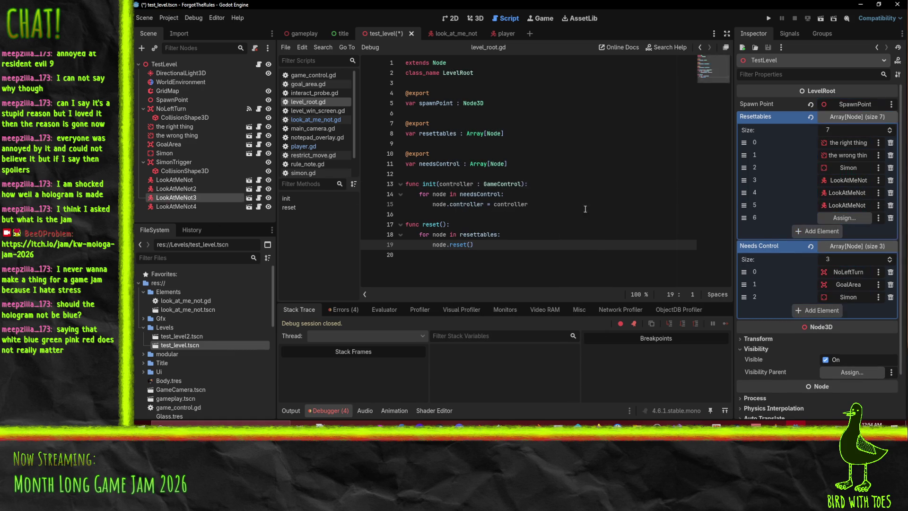
mouse_move(199, 208)
mouse_down()
mouse_move(864, 206)
mouse_move(851, 219)
mouse_up()
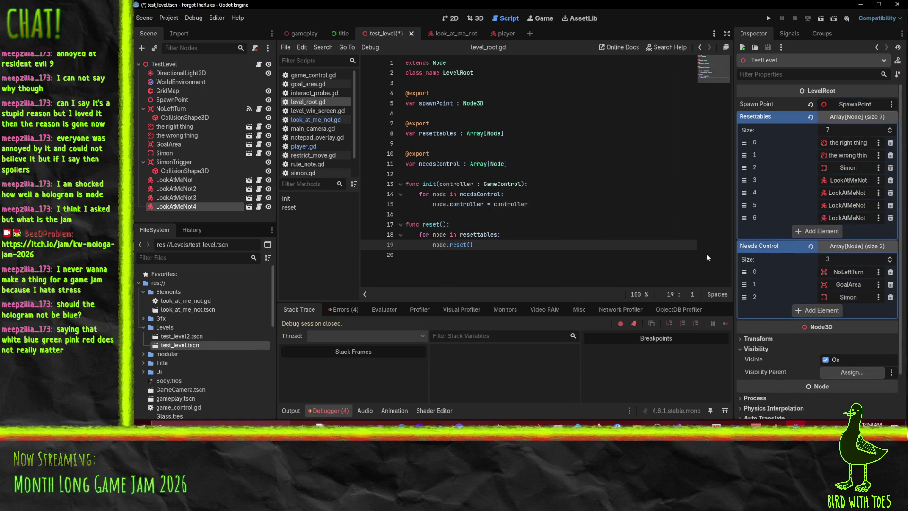
key(ctrl+s)
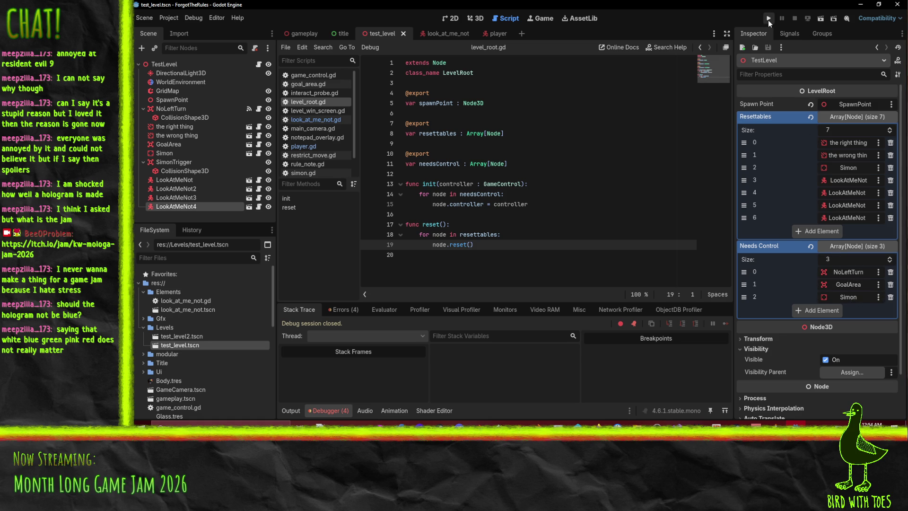
Playtest the game again from its title screen, then stop it.
click(478, 19)
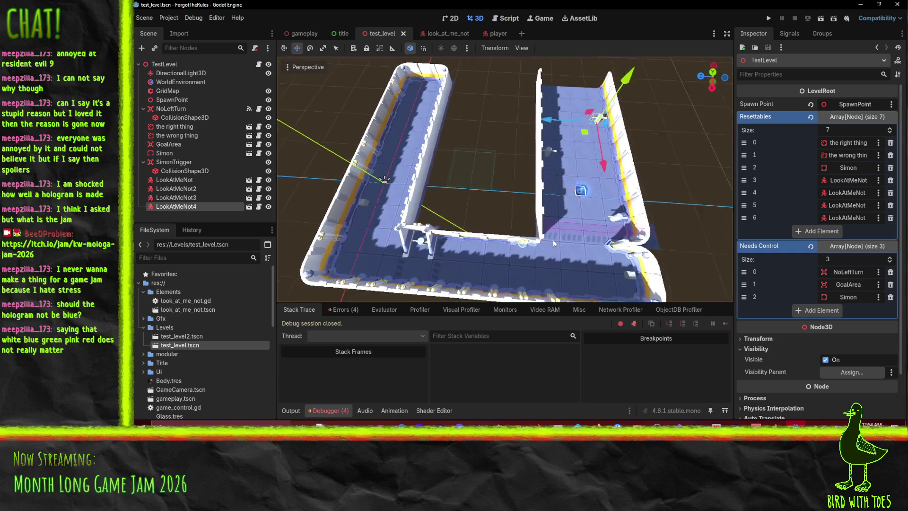
click(765, 20)
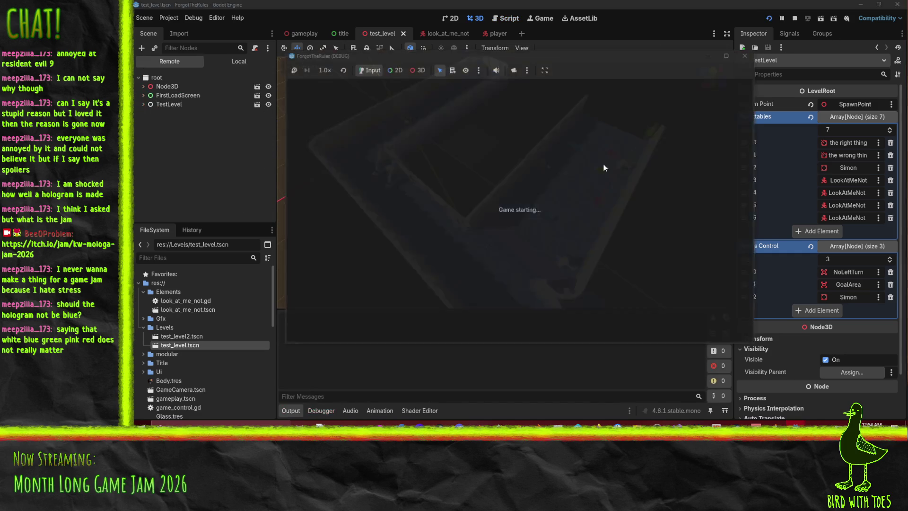
key(e)
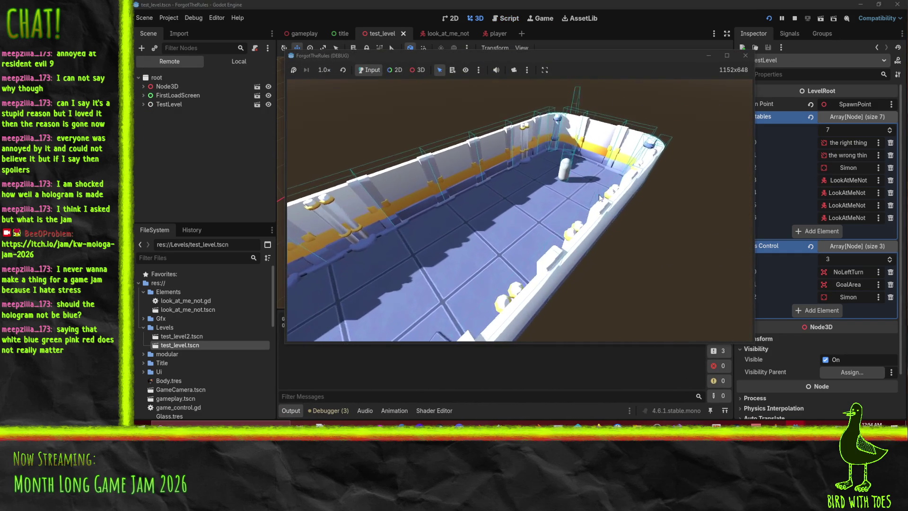
click(795, 18)
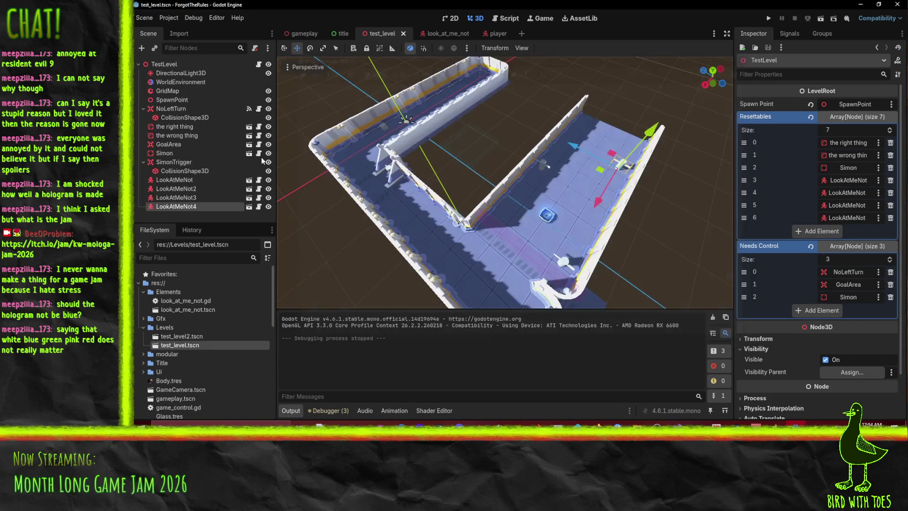
Rotate SpawnPoint to -90° around Y, then save and relaunch the game.
click(171, 101)
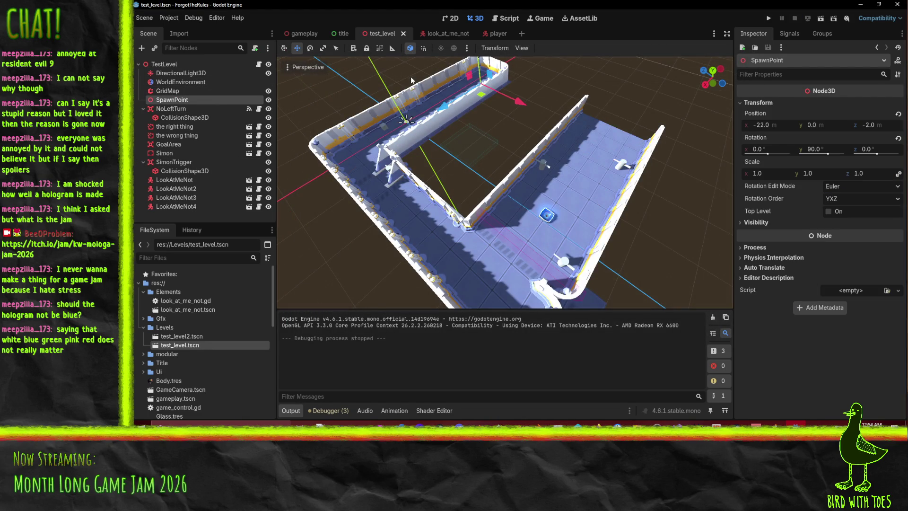
key(f)
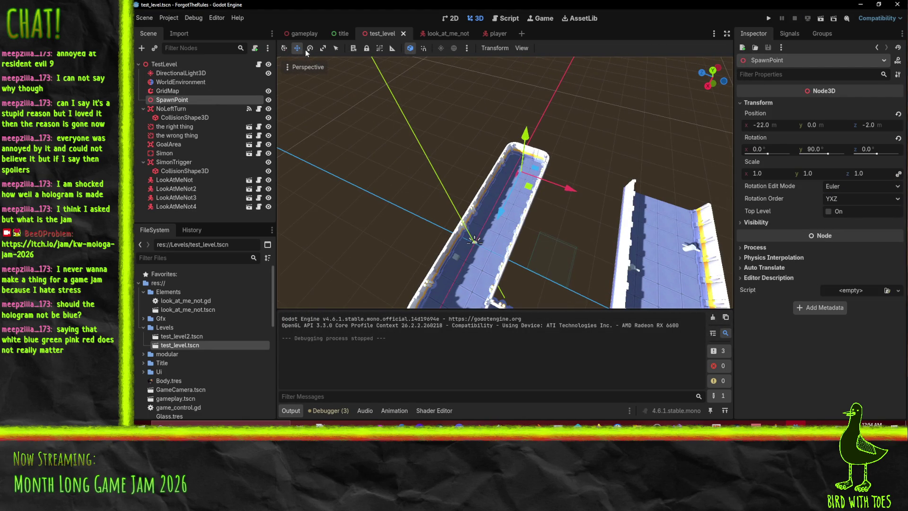
click(308, 49)
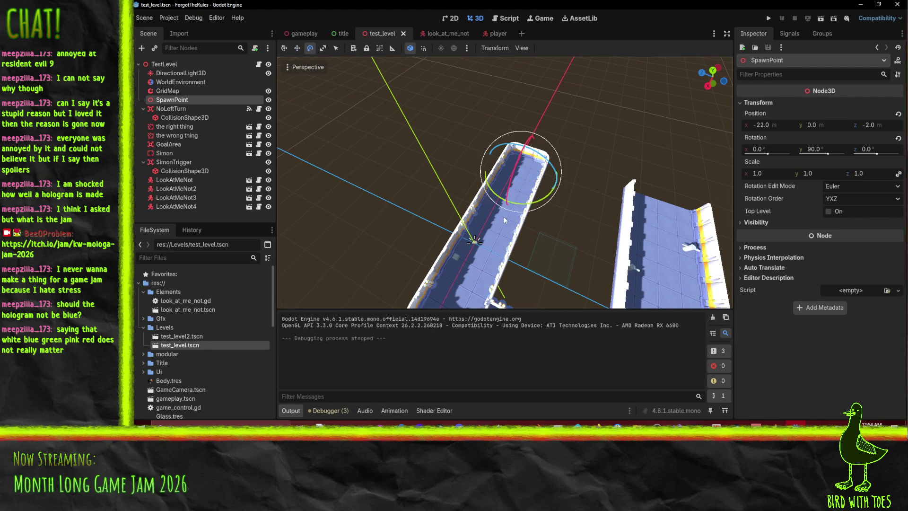
drag(521, 206, 500, 204)
mouse_move(457, 185)
mouse_down()
mouse_move(478, 140)
mouse_move(529, 133)
mouse_up()
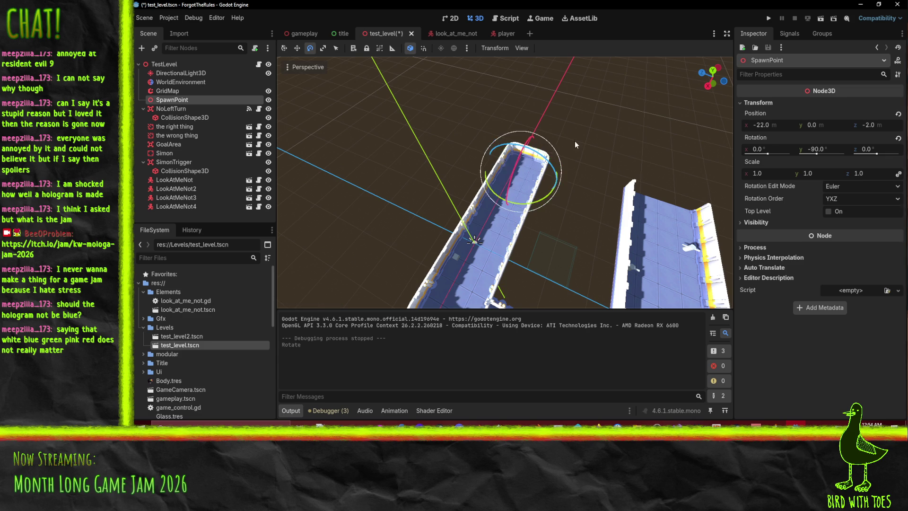
click(770, 18)
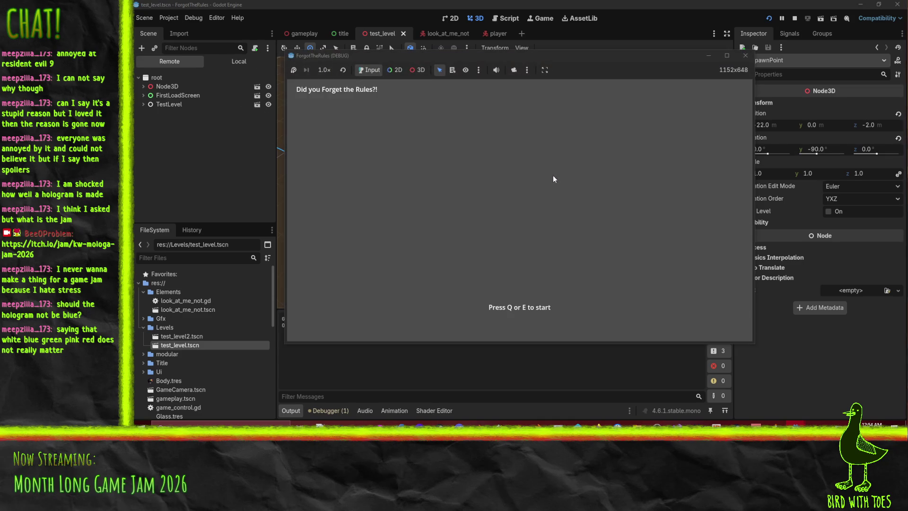
Start the game from its title screen with Q to load the test level.
key(q)
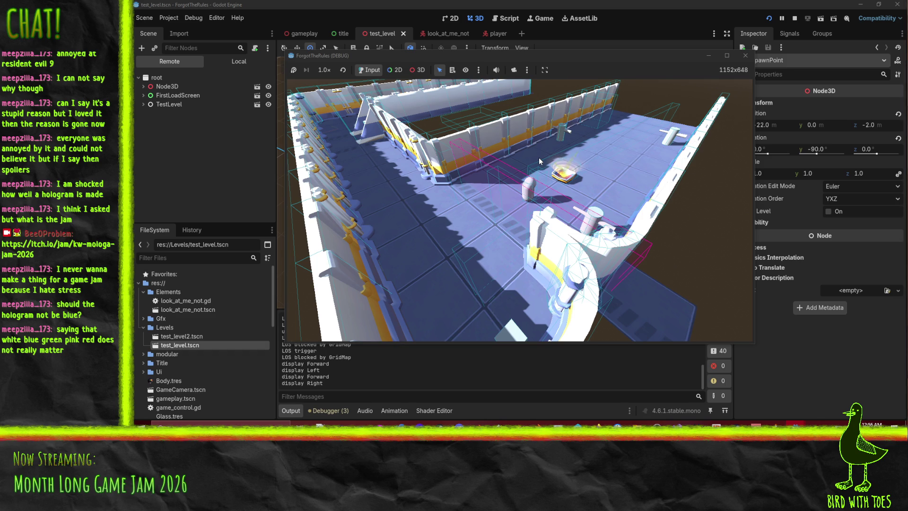
Walk the player forward through the level twice, then stop the game and return to the editor.
key(w)
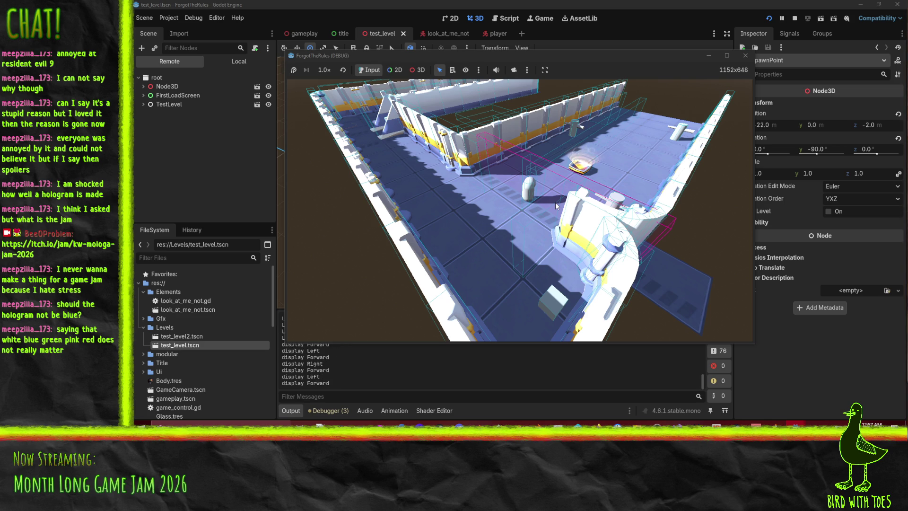
key(w)
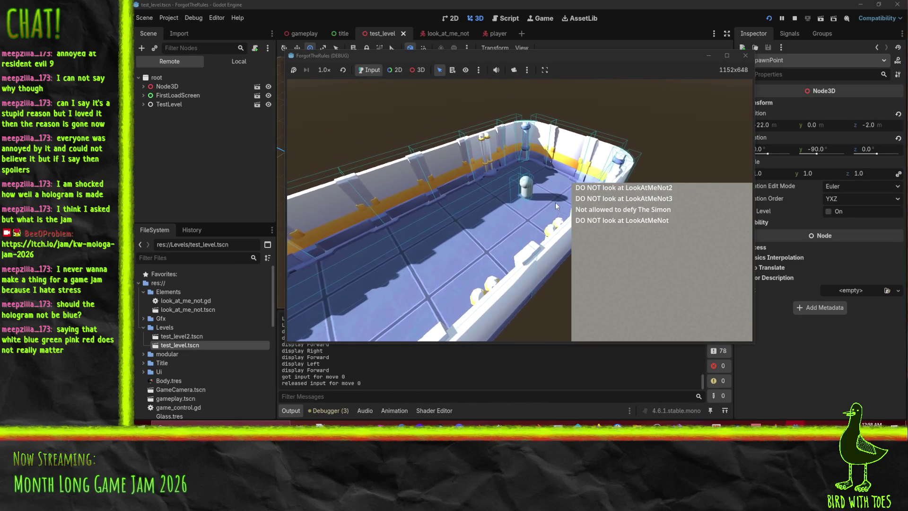
click(794, 23)
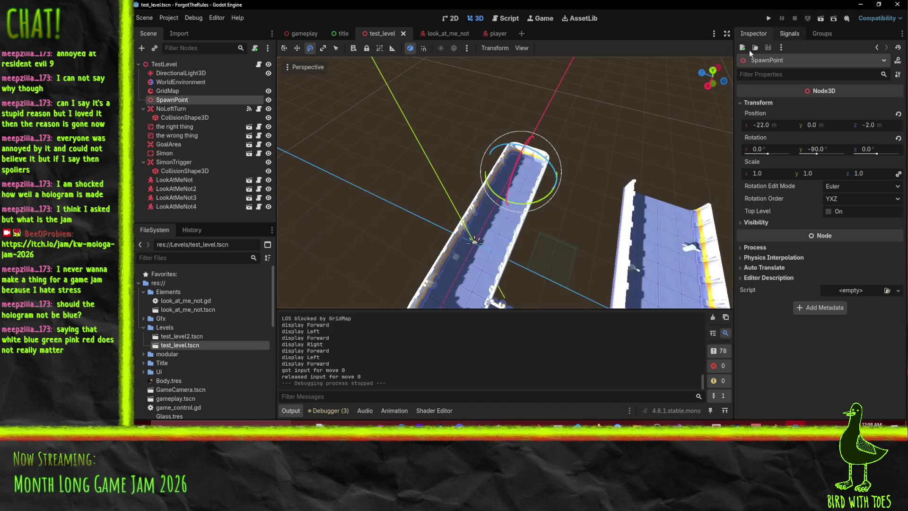
Select the Simon hologram, raise it 2 m in the corridor, and rerun the game with F5.
scroll(532, 167, up, 5)
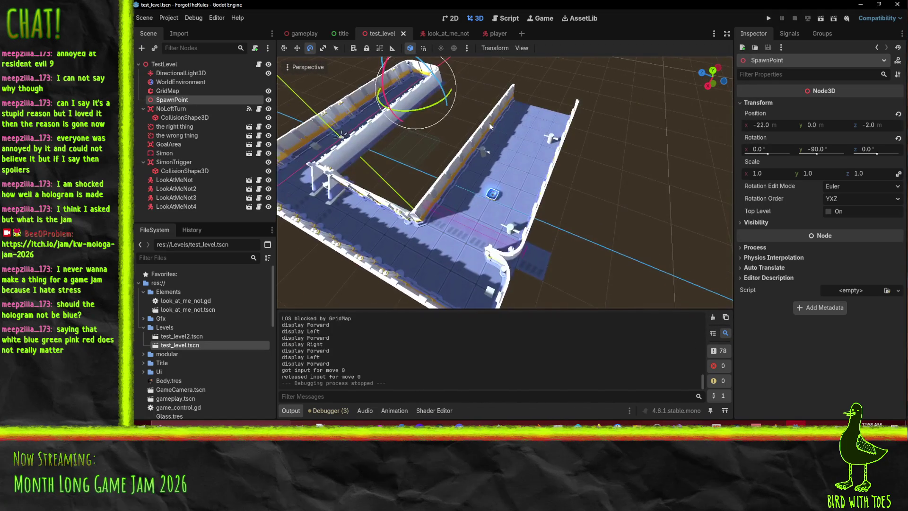
click(487, 208)
mouse_move(544, 160)
mouse_down()
mouse_move(557, 165)
mouse_move(537, 207)
mouse_move(422, 185)
mouse_up()
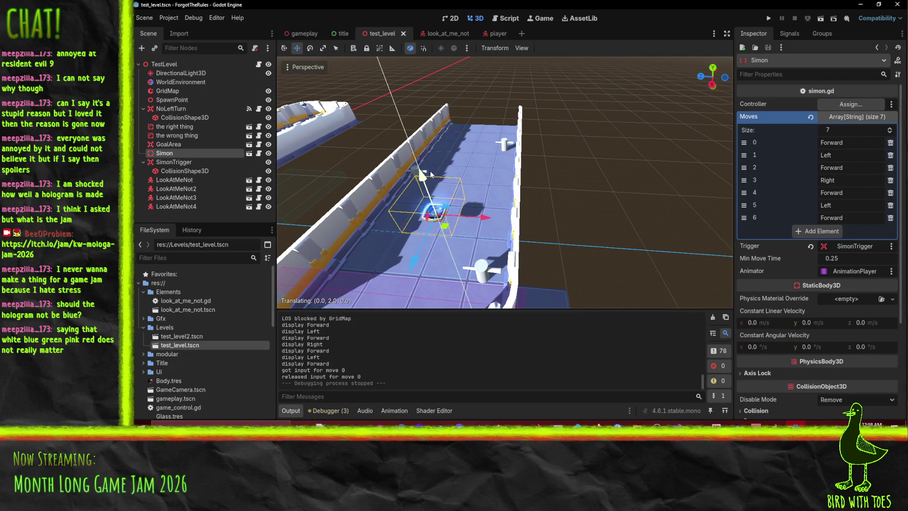
mouse_move(473, 221)
mouse_down()
mouse_move(537, 217)
mouse_move(543, 240)
mouse_move(526, 192)
mouse_move(538, 231)
mouse_up()
key(F5)
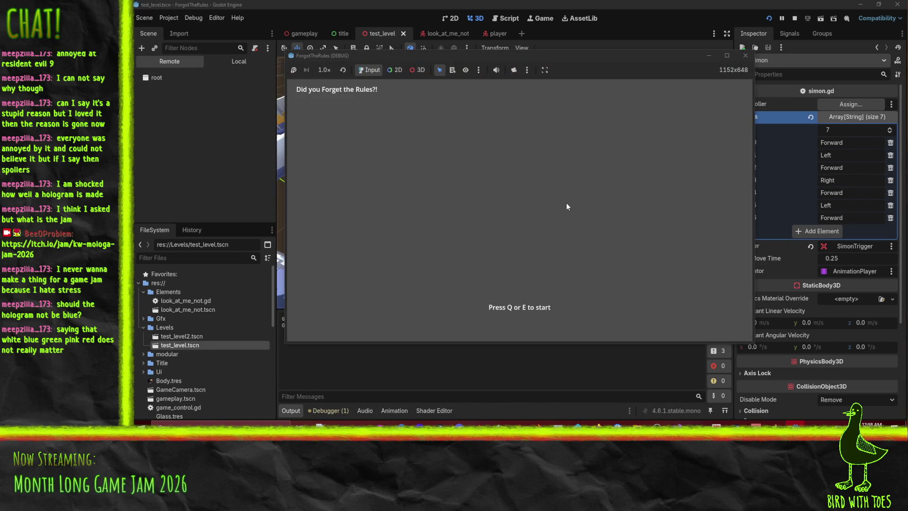
Start the game with E, walk forward past the Simon toward the glowing pad, then stop the game.
key(e)
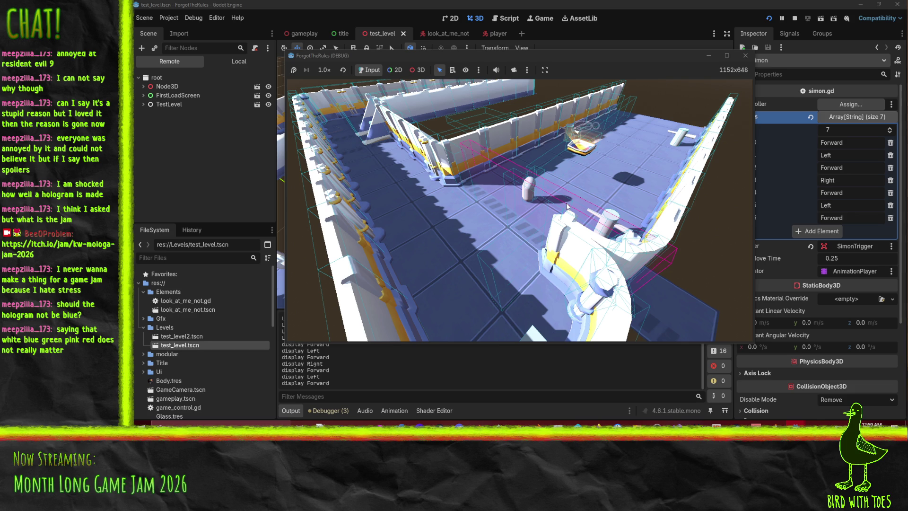
key(w)
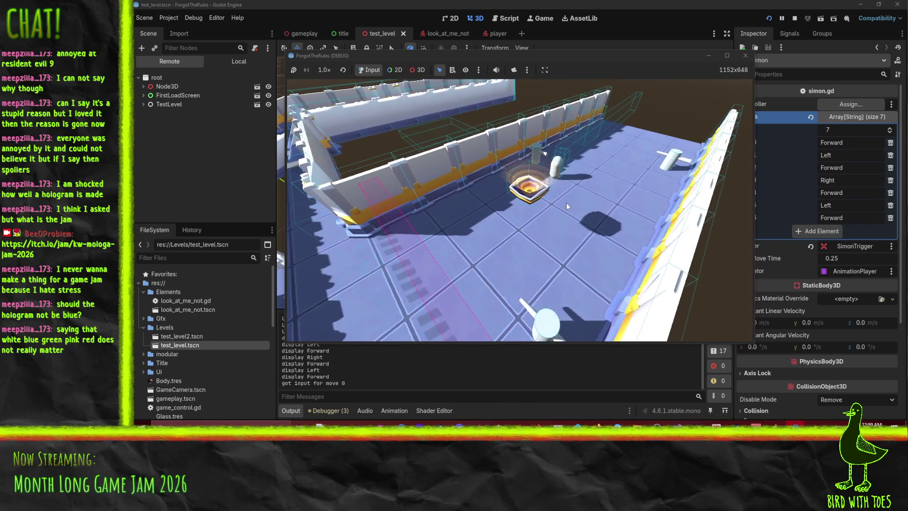
key(w)
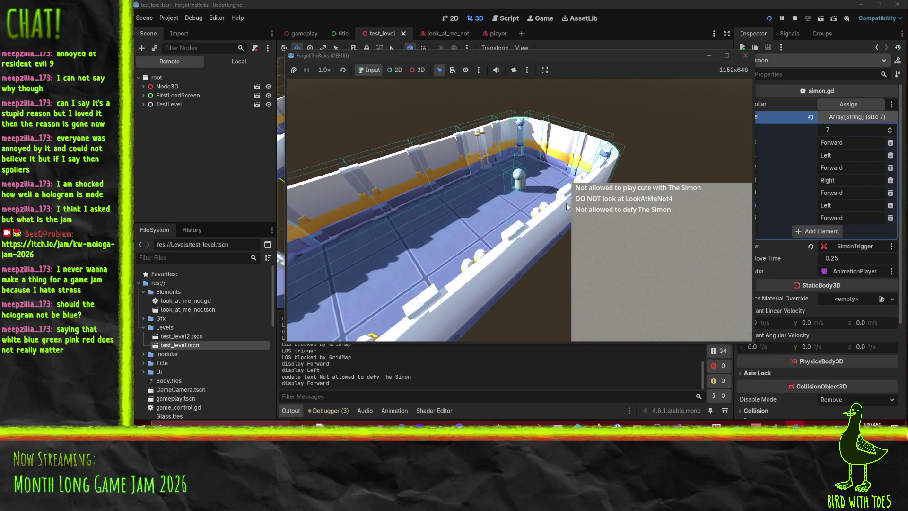
click(746, 55)
Delete Simon's Moves elements 5 and 6 and add a new Left entry.
mouse_move(538, 229)
mouse_down()
mouse_move(582, 203)
mouse_move(528, 193)
mouse_up()
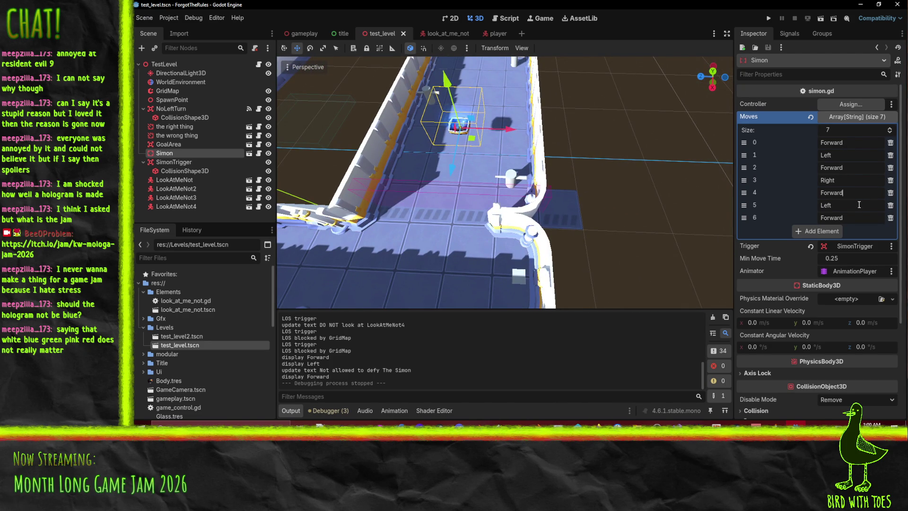
click(890, 207)
click(890, 206)
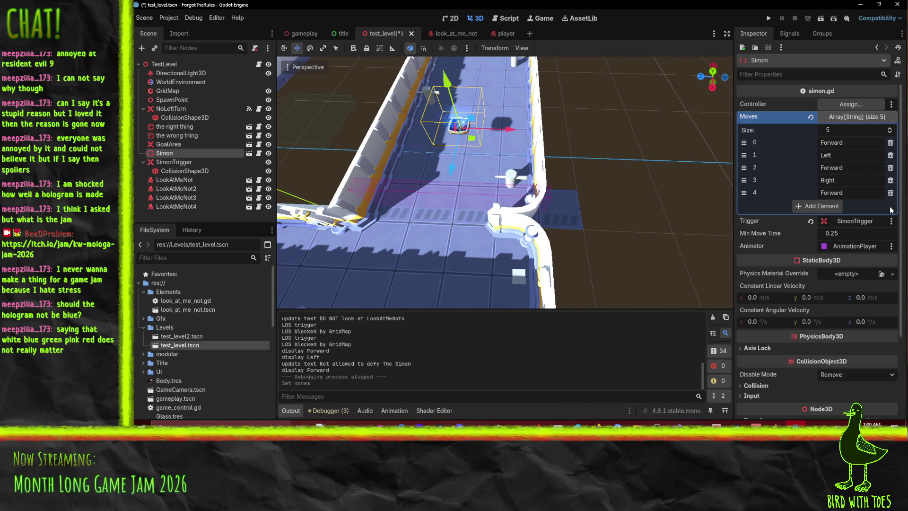
click(839, 211)
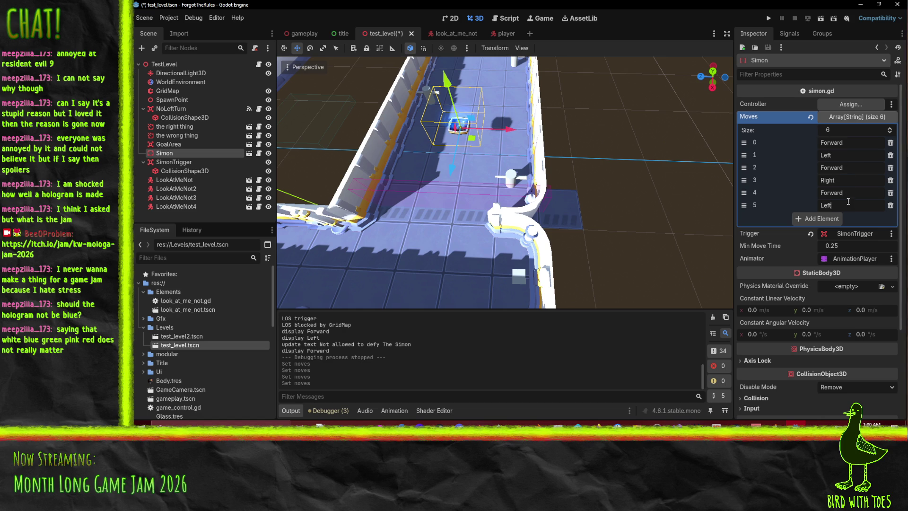
Check Simon's script, set Min Move Time to 0.2, save the level and run the game.
scroll(844, 286, down, 10)
click(862, 394)
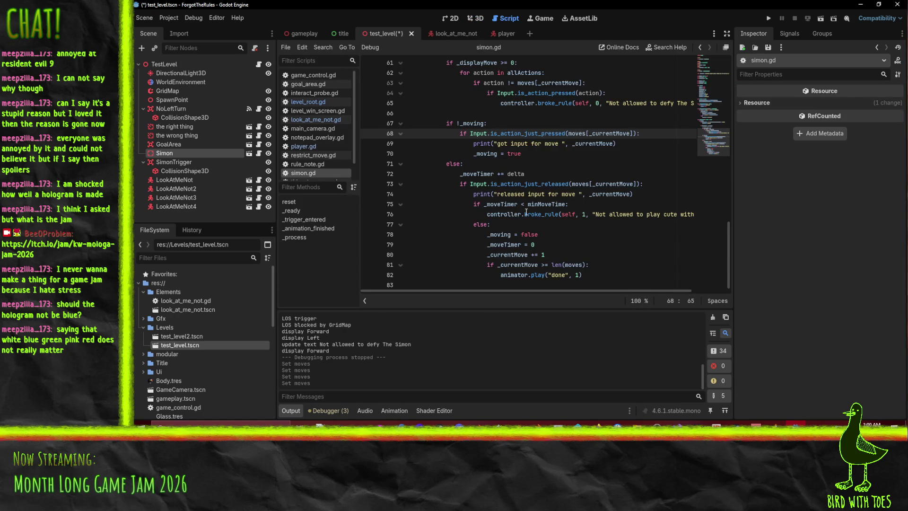
scroll(519, 211, up, 20)
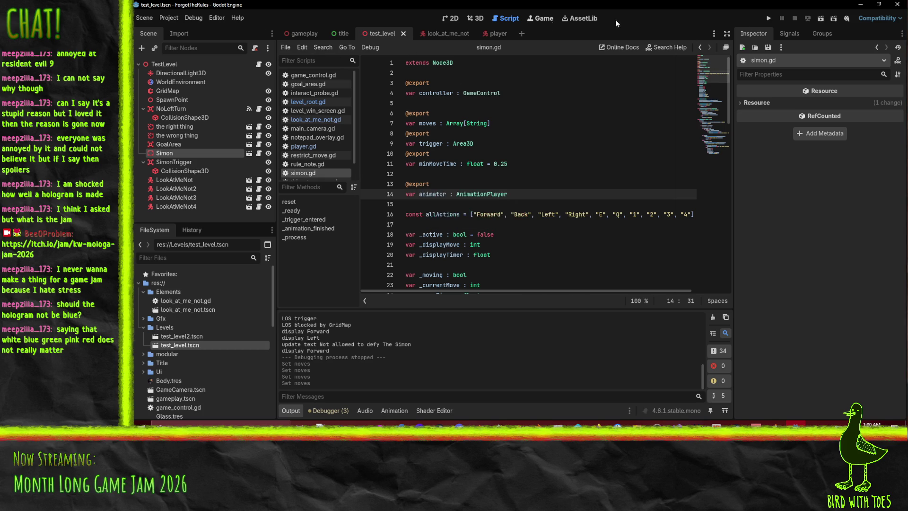
click(478, 18)
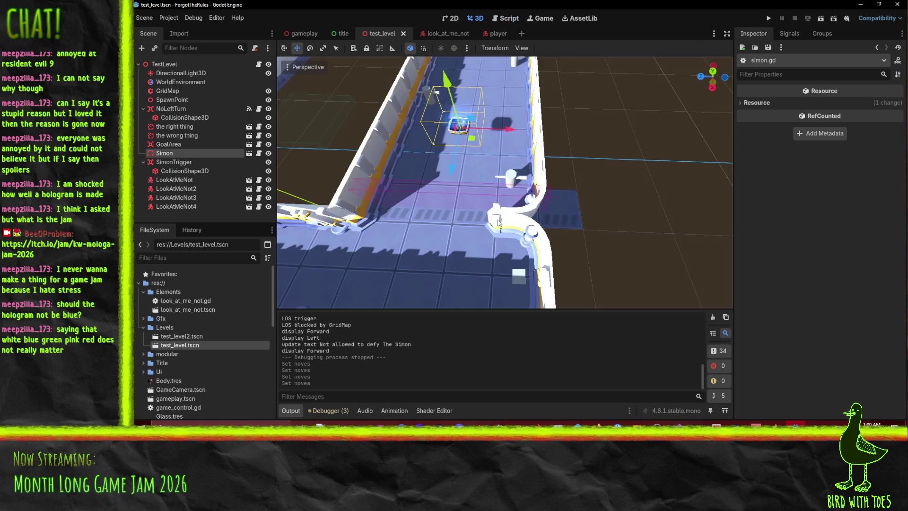
click(165, 152)
scroll(887, 206, down, 5)
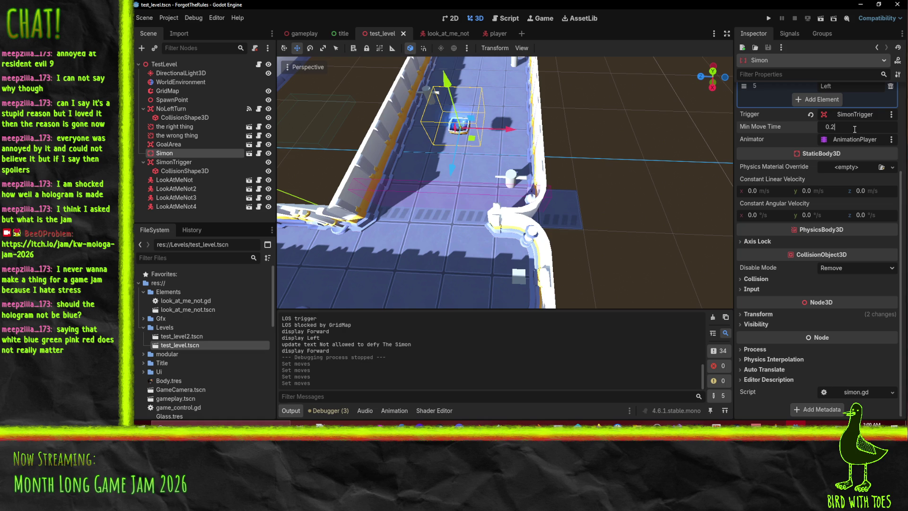
key(ctrl+s)
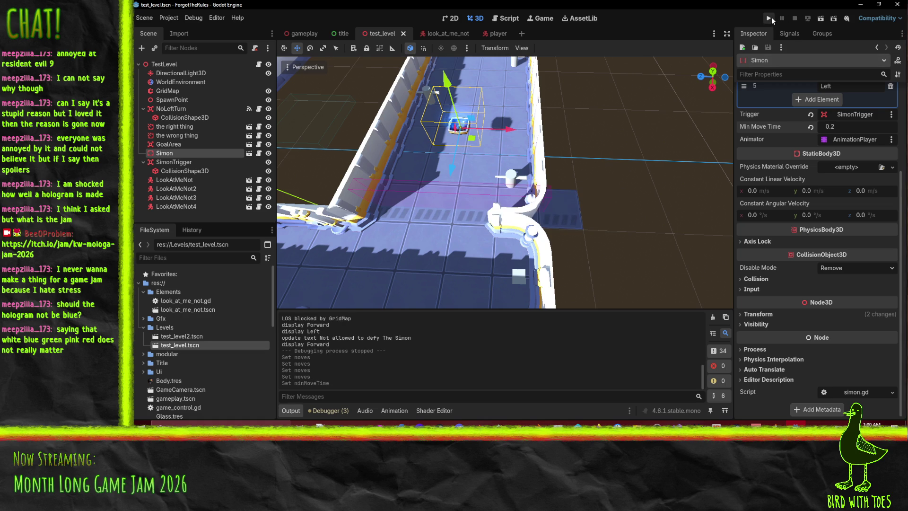
click(766, 19)
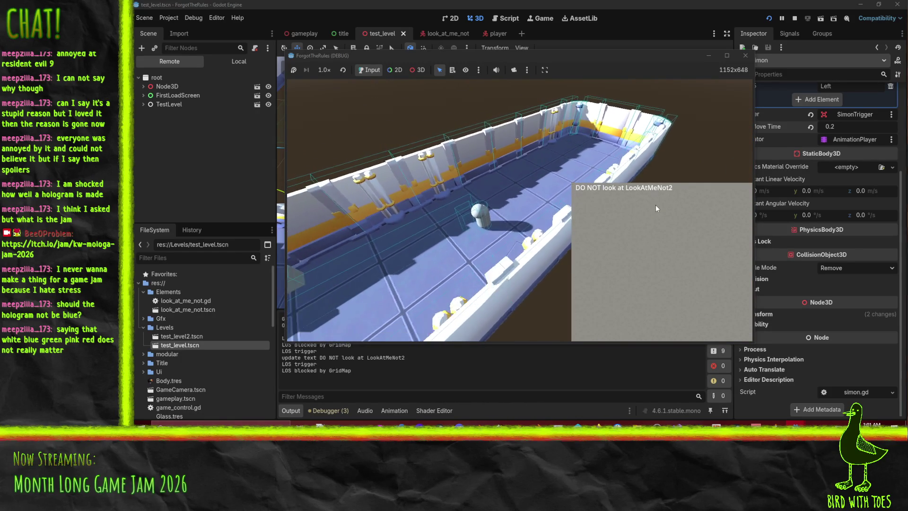
click(795, 18)
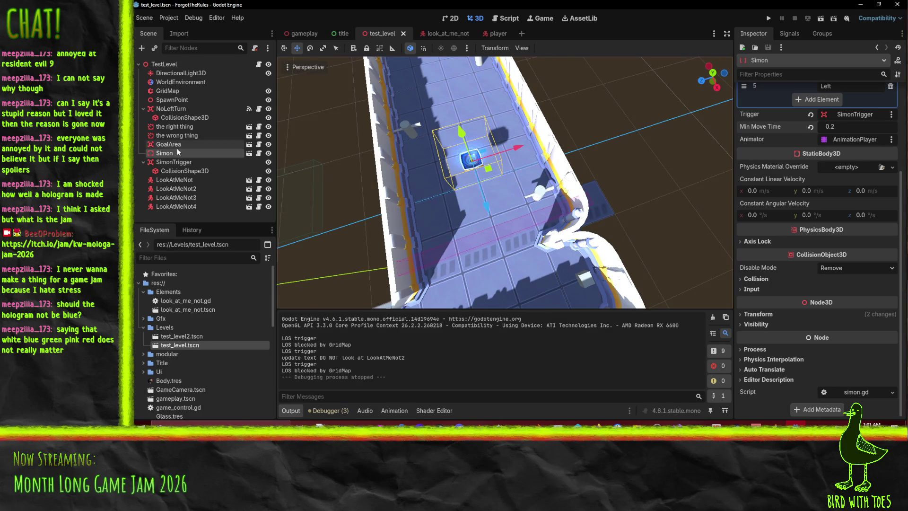
Stretch the player's LineOfSightProbe collision box to 19 units long, save, and test-run the game.
click(487, 33)
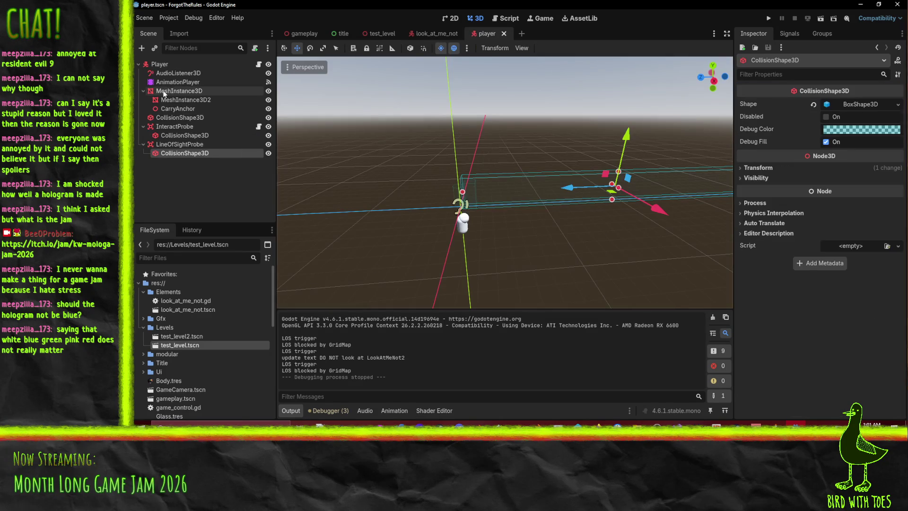
click(201, 144)
drag(538, 143, 546, 190)
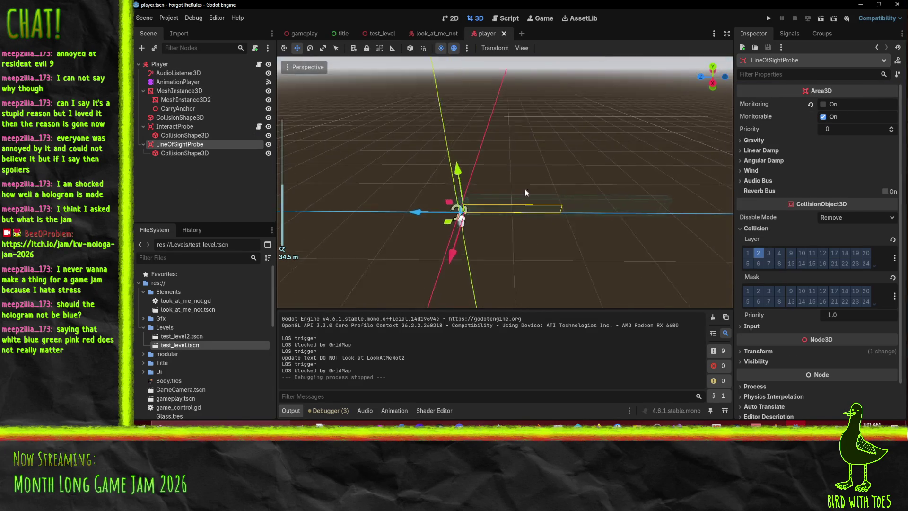
click(177, 154)
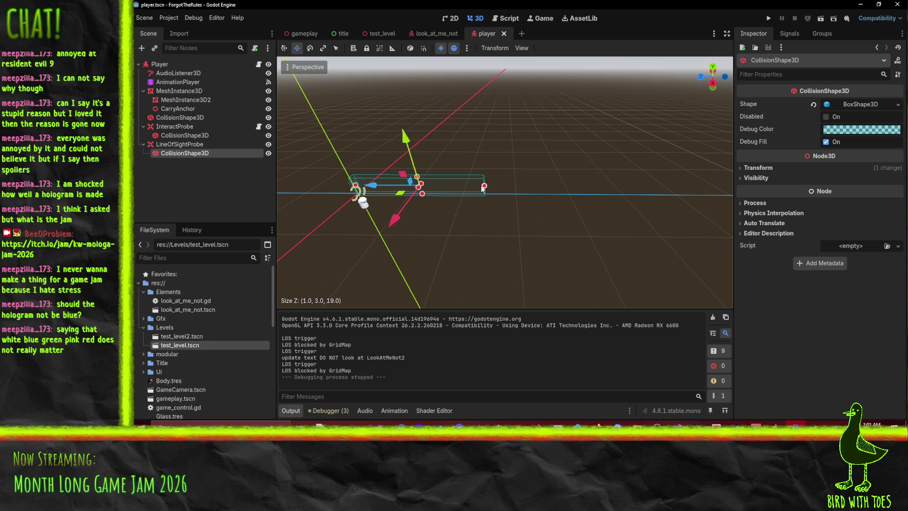
mouse_move(501, 194)
mouse_down()
mouse_move(547, 160)
mouse_move(530, 181)
mouse_move(450, 193)
mouse_up()
key(ctrl+s)
click(769, 19)
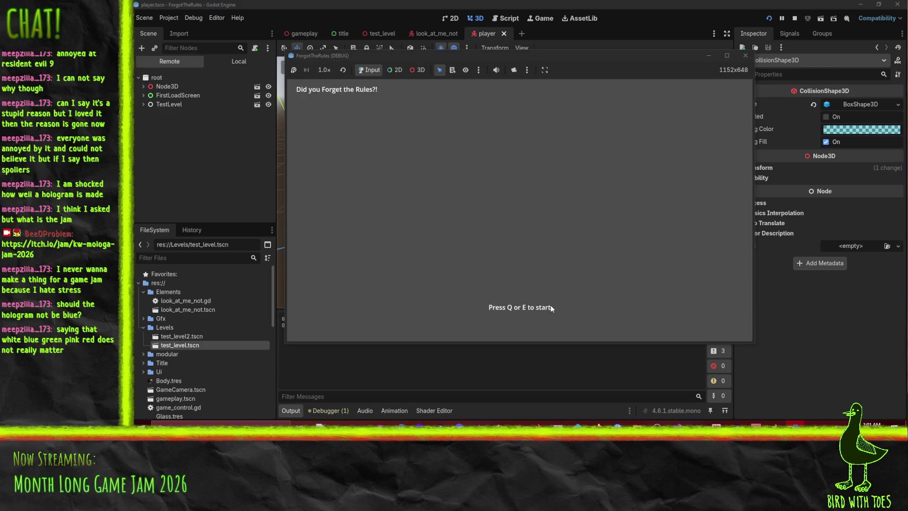
key(e)
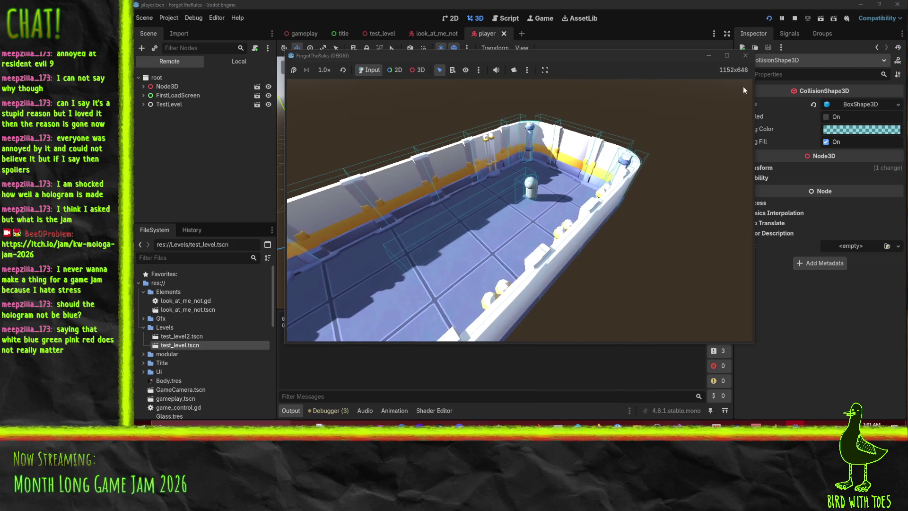
click(746, 55)
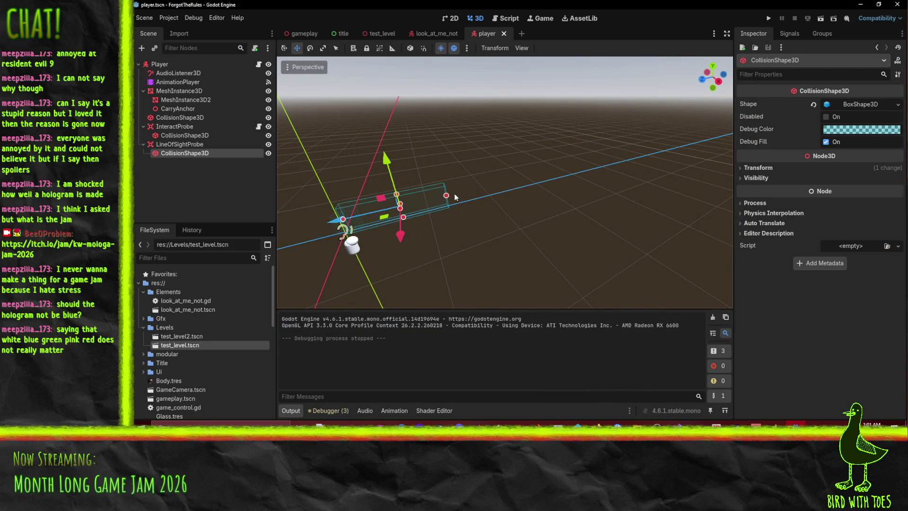
Set the sight box's debug colour to yellow-green and run the game again.
click(841, 131)
key(Up)
key(Up)
key(Up)
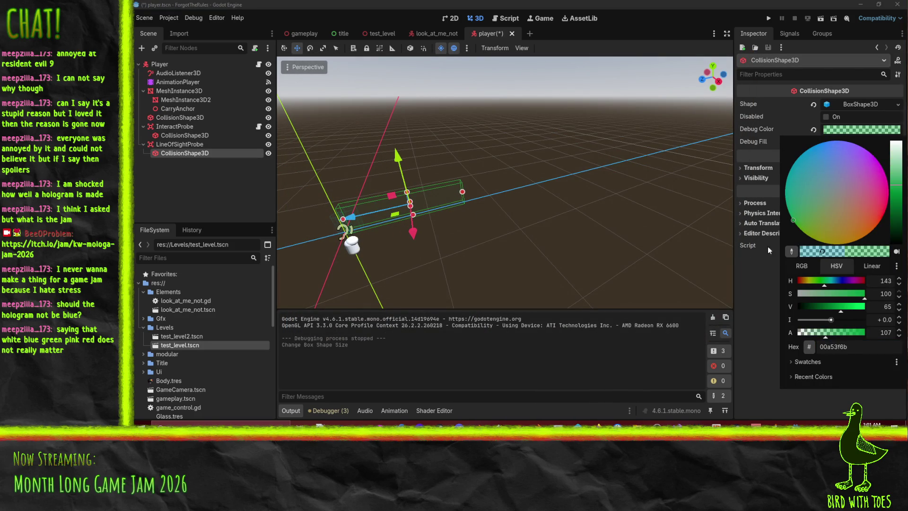
drag(797, 231, 802, 231)
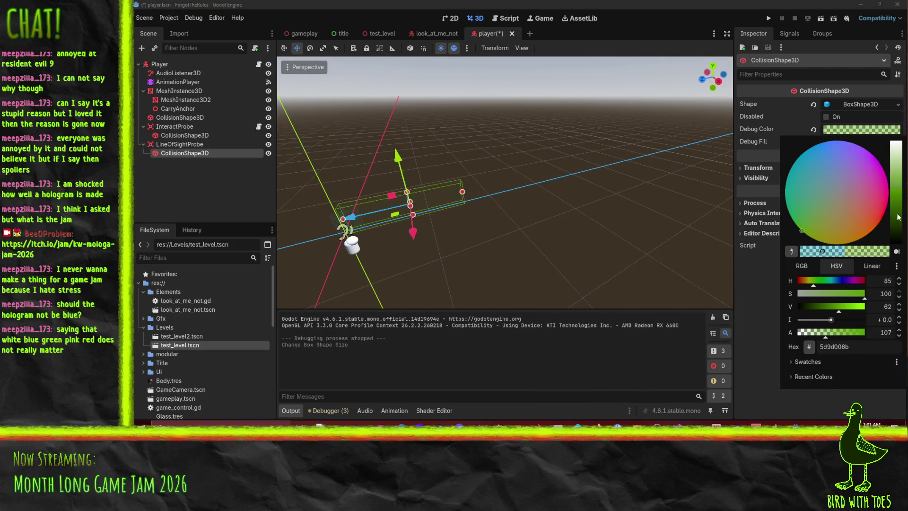
click(899, 182)
mouse_move(899, 182)
mouse_down()
mouse_move(898, 232)
mouse_move(898, 184)
mouse_up()
click(630, 237)
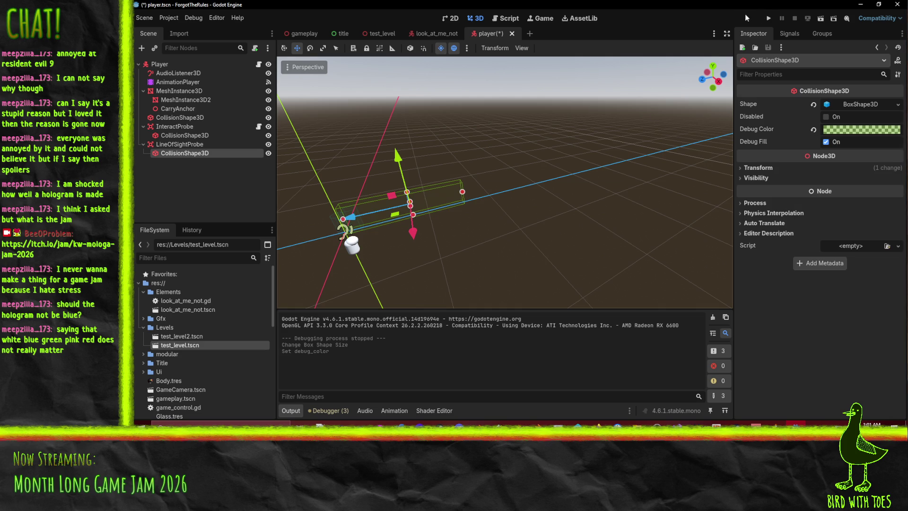
click(771, 19)
Start the game with Q, walk forward and right toward the glowing pickup, then stop the game.
key(q)
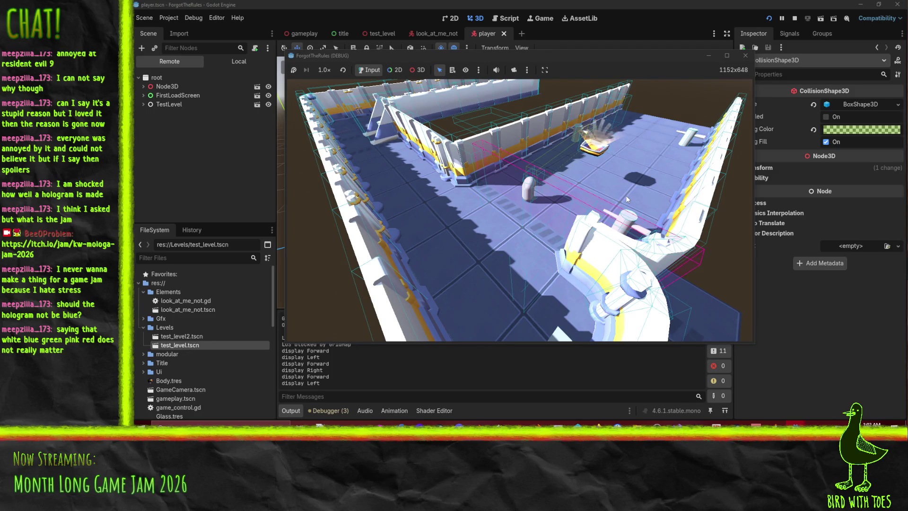
key(w)
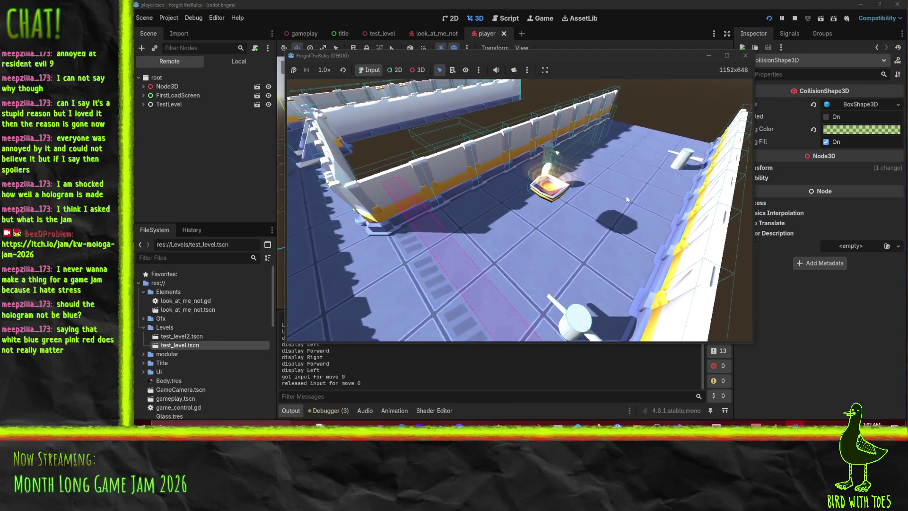
key(d)
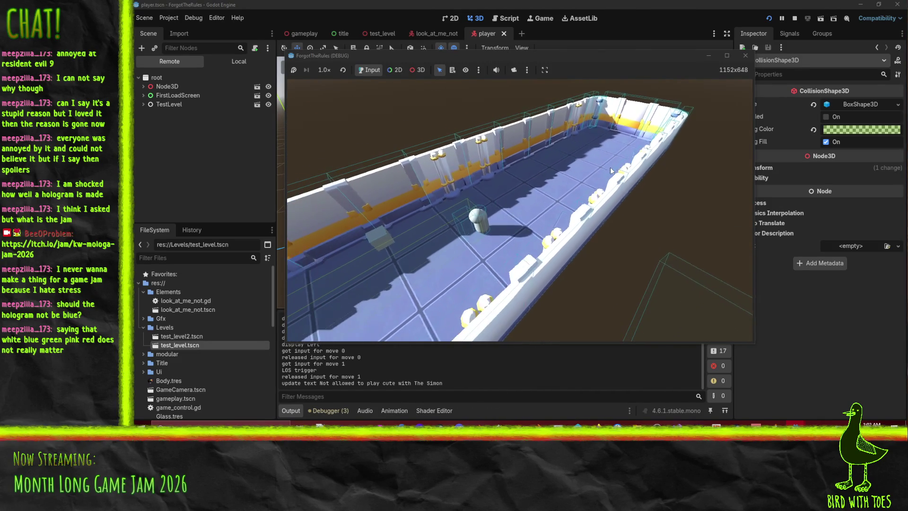
click(795, 19)
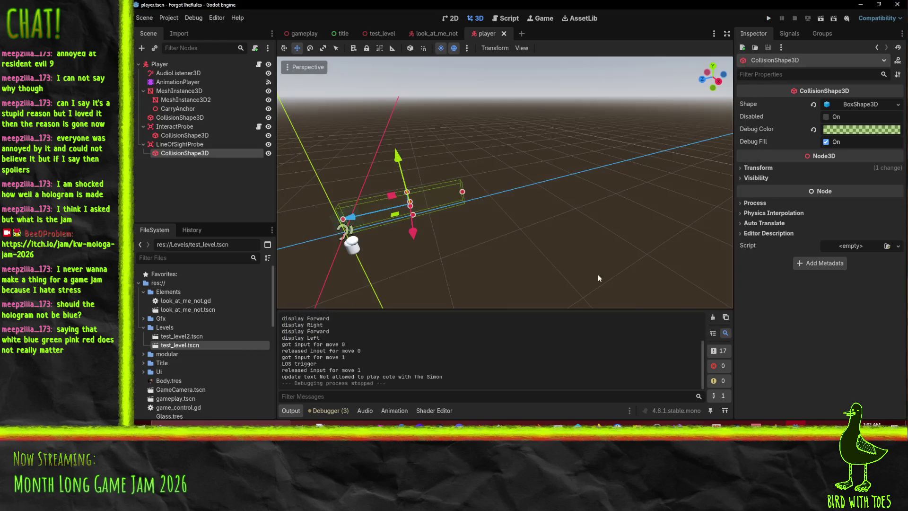
In the level scene, move LookAtMeNot3 2 units and LookAtMeNot4 7 units along X.
mouse_move(521, 218)
mouse_down()
mouse_move(507, 232)
mouse_move(520, 230)
mouse_move(447, 155)
mouse_up()
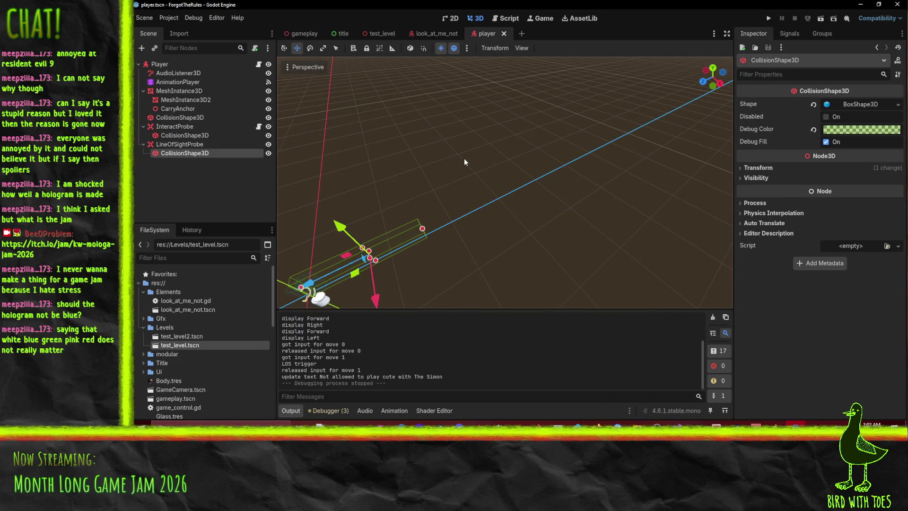
click(392, 34)
mouse_move(440, 164)
mouse_down()
mouse_move(421, 179)
mouse_move(413, 152)
mouse_up()
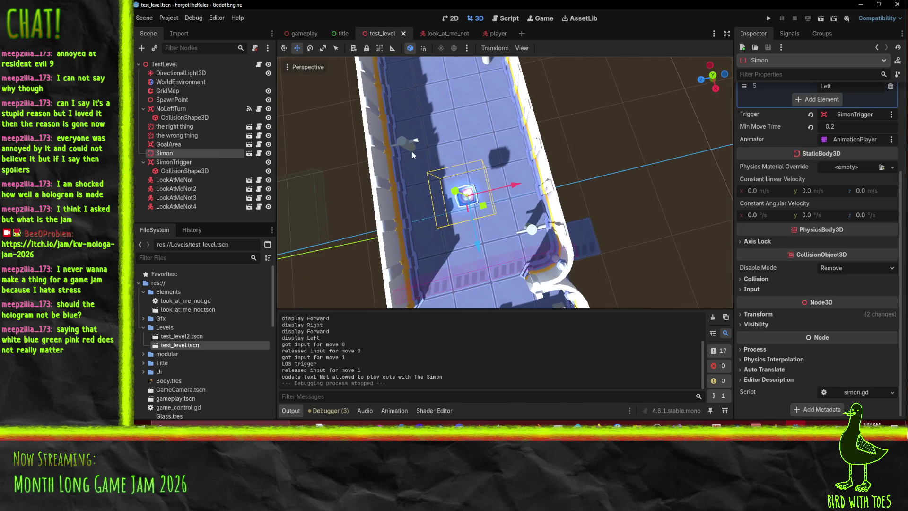
click(408, 149)
drag(416, 209, 446, 219)
drag(490, 177, 496, 115)
click(487, 116)
mouse_move(494, 165)
mouse_down()
mouse_move(495, 211)
mouse_move(496, 199)
mouse_up()
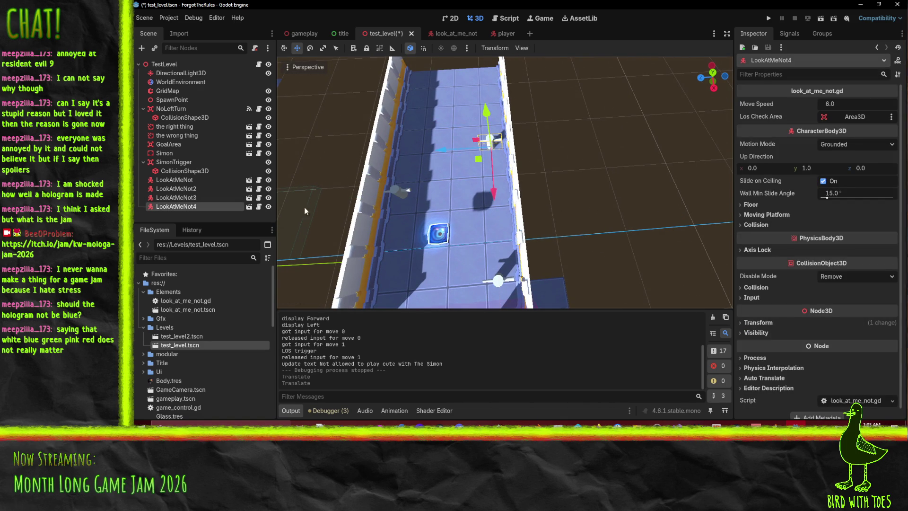
Duplicate LookAtMeNot3 and LookAtMeNot4 and shift the copies 3 units back along X.
ctrl+click(193, 199)
right_click(193, 202)
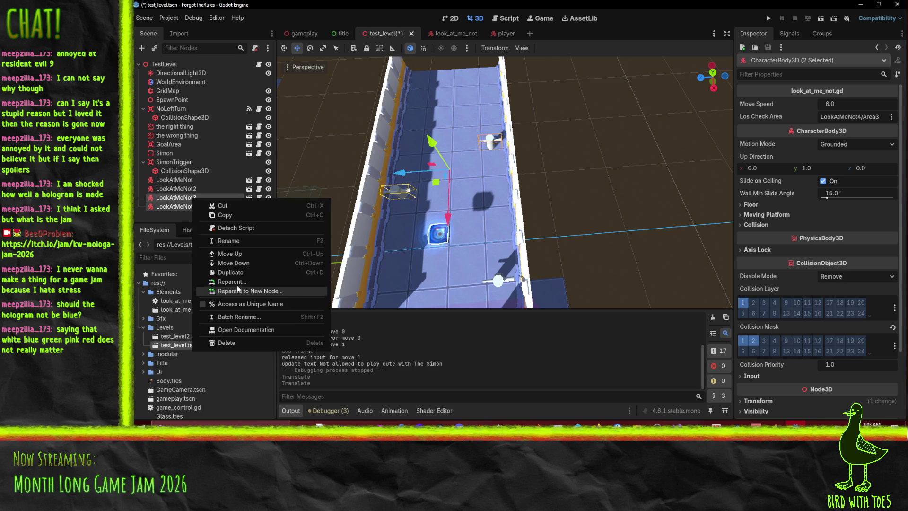
click(230, 272)
mouse_move(452, 216)
mouse_down()
mouse_move(460, 126)
mouse_move(458, 138)
mouse_up()
Nudge LookAtMeNot4 2 units and LookAtMeNot3 further along the X axis.
scroll(461, 215, up, 3)
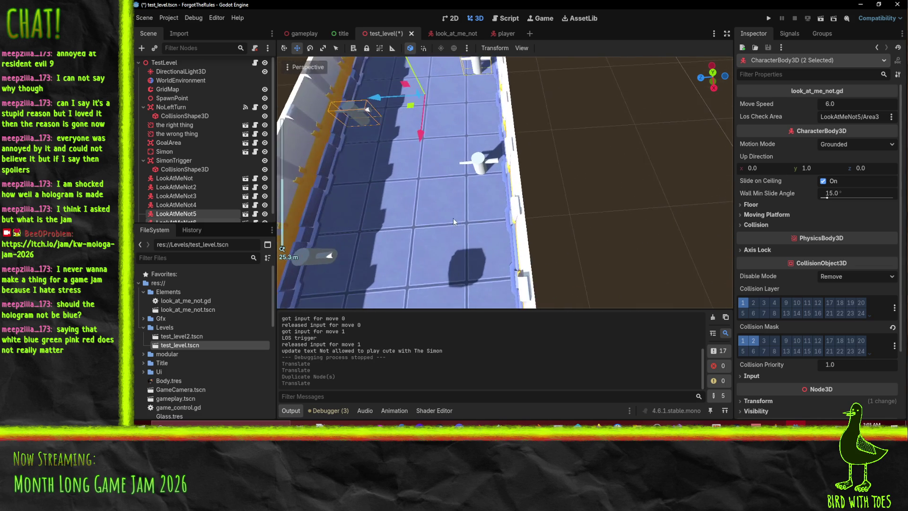
click(538, 148)
mouse_move(538, 148)
mouse_down()
mouse_move(545, 191)
mouse_move(540, 165)
mouse_up()
click(382, 216)
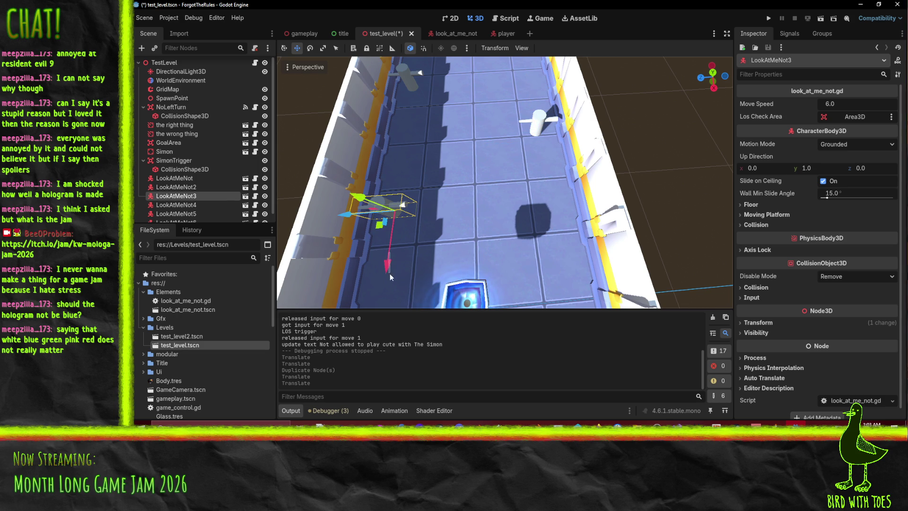
drag(388, 254, 387, 287)
Move the GoalArea along X, then undo that move.
scroll(436, 251, down, 5)
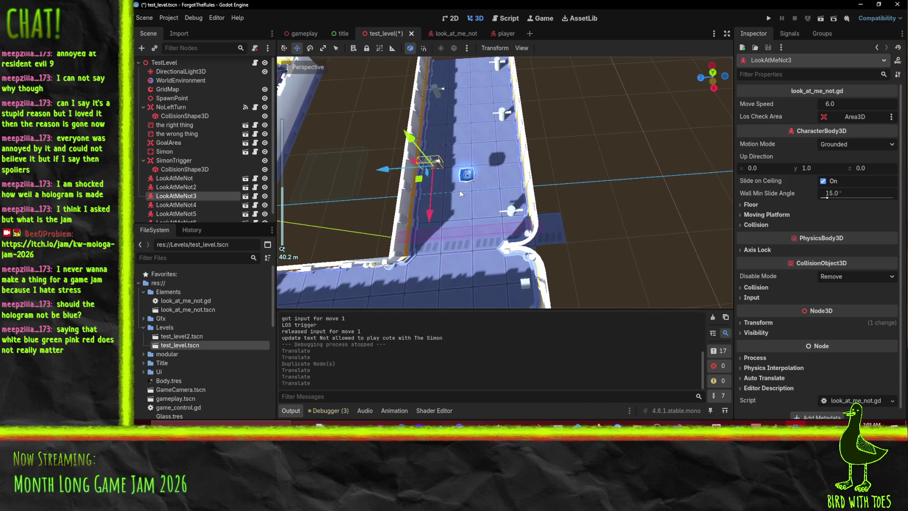
mouse_move(487, 245)
mouse_down()
mouse_move(501, 221)
mouse_move(532, 205)
mouse_move(529, 185)
mouse_move(486, 227)
mouse_move(503, 198)
mouse_up()
click(440, 163)
drag(438, 197, 438, 211)
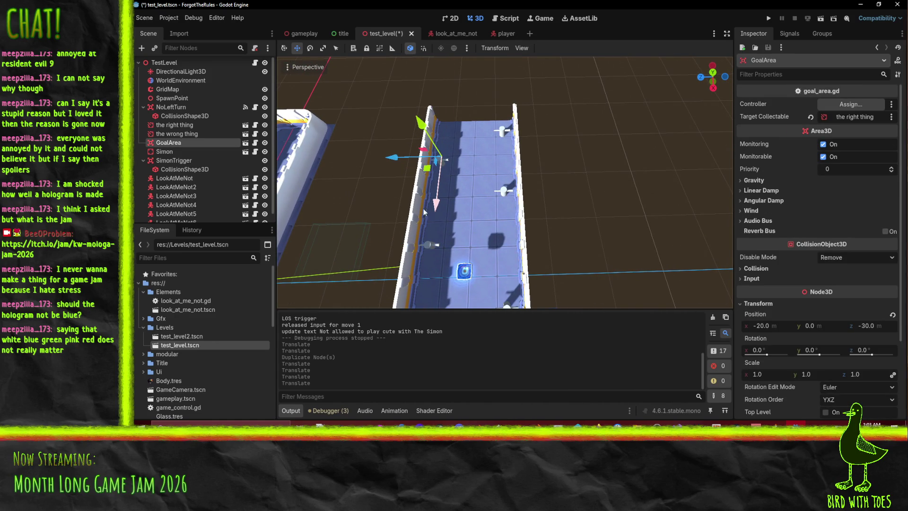
key(ctrl+z)
Move LookAtMeNot5 two units along X and LookAtMeNot6 further down the corridor, then select the GridMap.
scroll(199, 214, down, 1)
click(198, 205)
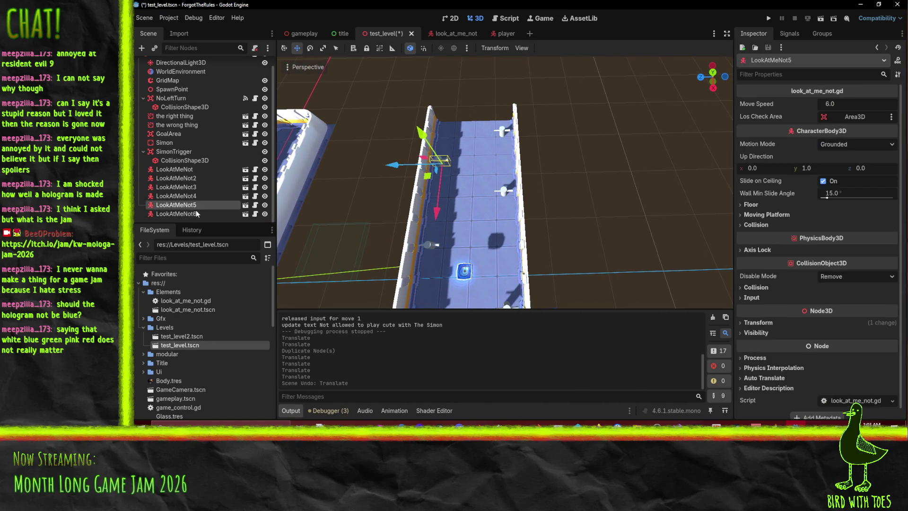
drag(437, 219, 443, 209)
scroll(467, 172, up, 3)
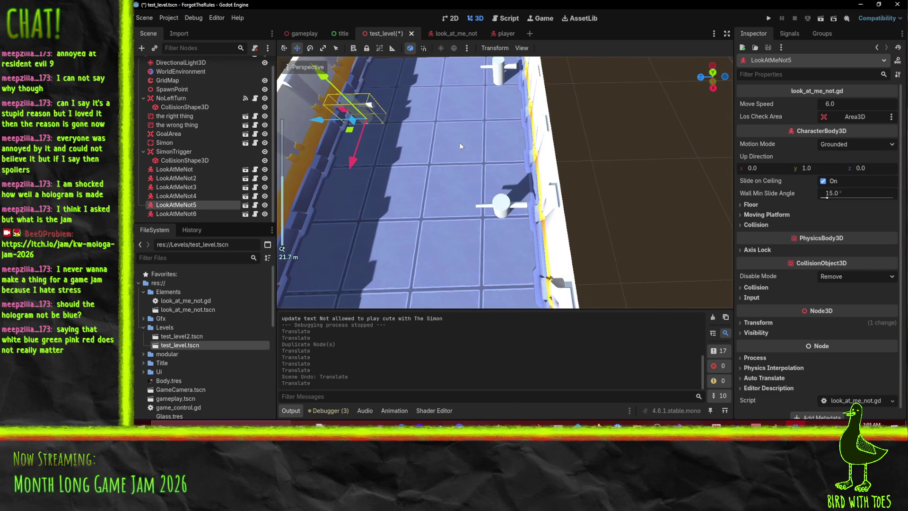
scroll(470, 137, down, 3)
click(505, 149)
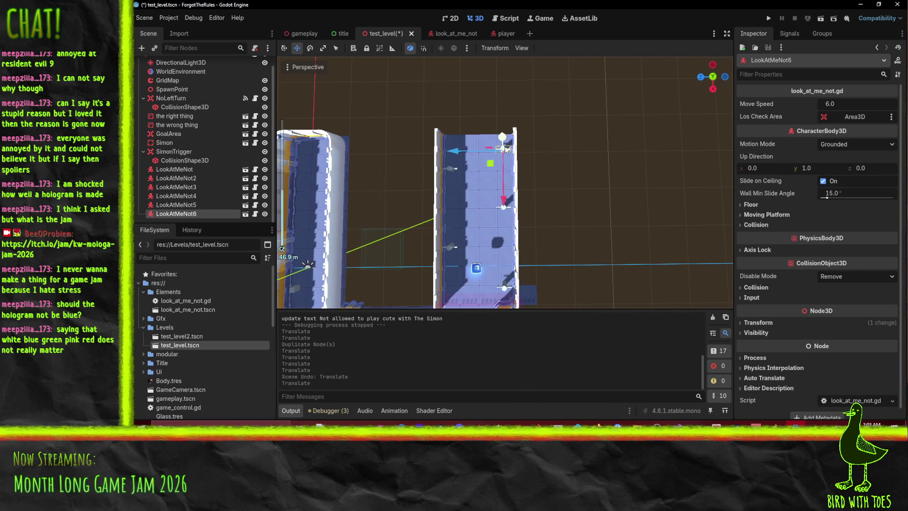
mouse_move(506, 204)
mouse_down()
mouse_move(512, 188)
mouse_move(479, 169)
mouse_move(401, 146)
mouse_move(466, 181)
mouse_move(413, 128)
mouse_up()
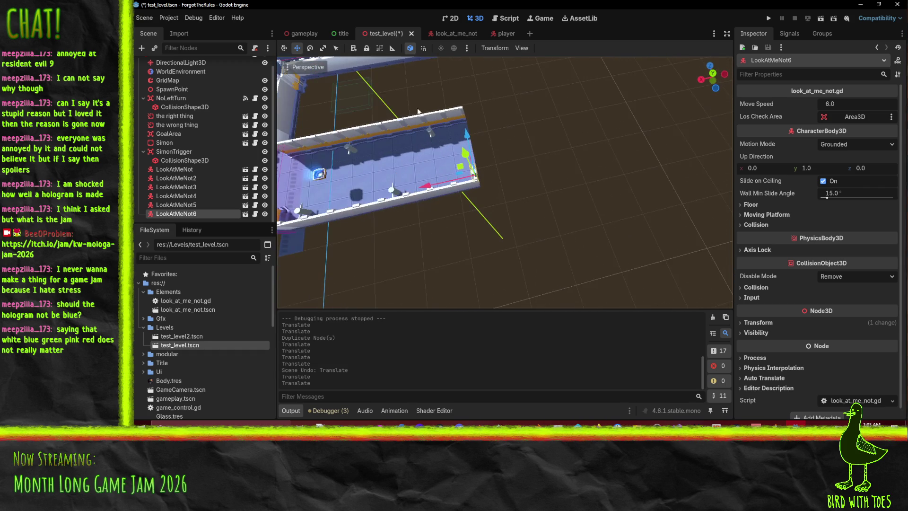
drag(496, 155, 361, 189)
scroll(178, 109, up, 1)
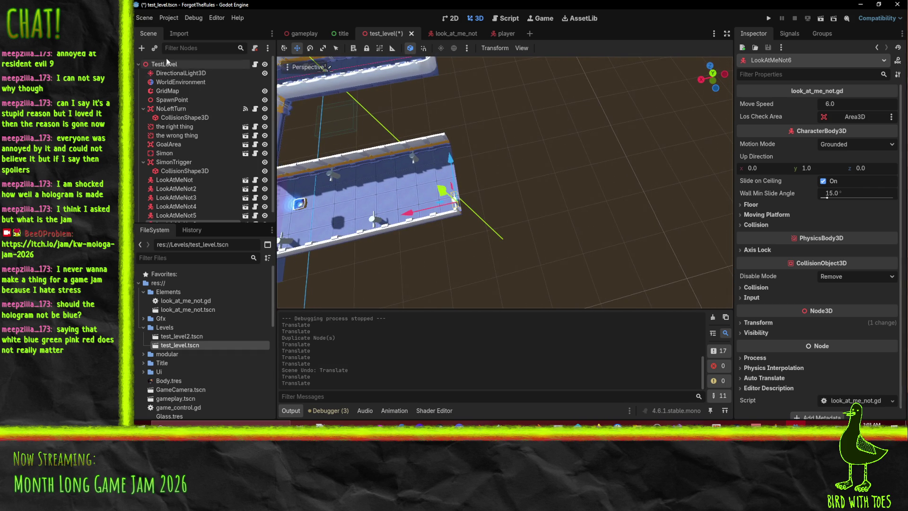
click(175, 91)
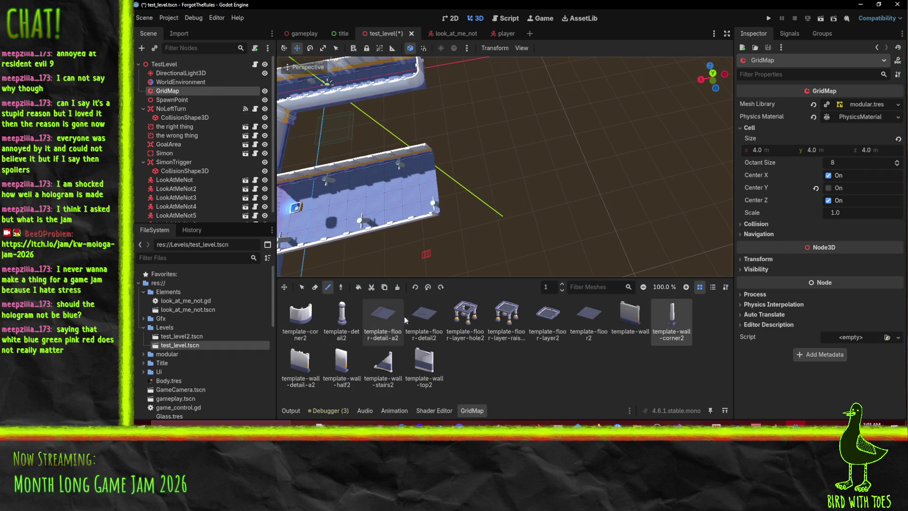
Paint template-floor2 tiles to extend the end of the platform.
click(600, 308)
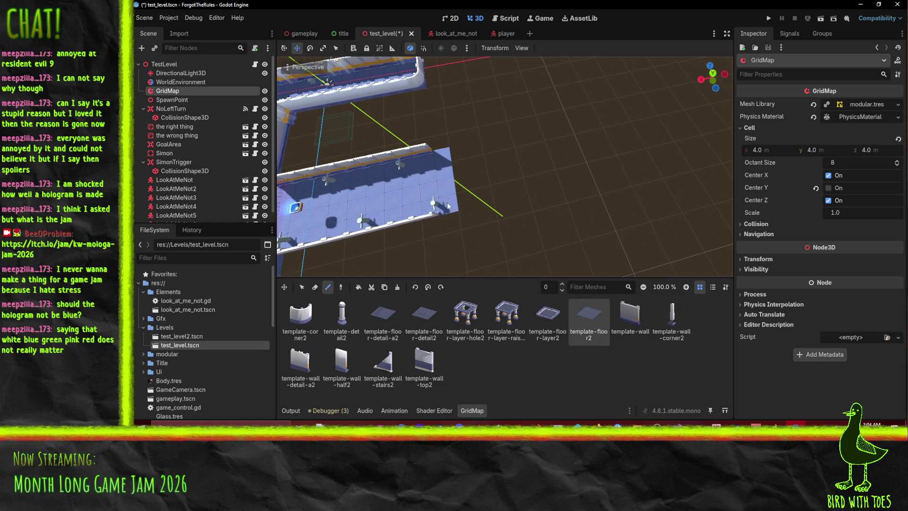
mouse_move(470, 182)
mouse_down()
mouse_move(462, 154)
mouse_move(483, 201)
mouse_move(501, 193)
mouse_move(498, 155)
mouse_up()
mouse_move(442, 188)
mouse_down()
mouse_move(472, 178)
mouse_move(521, 211)
mouse_move(530, 182)
mouse_up()
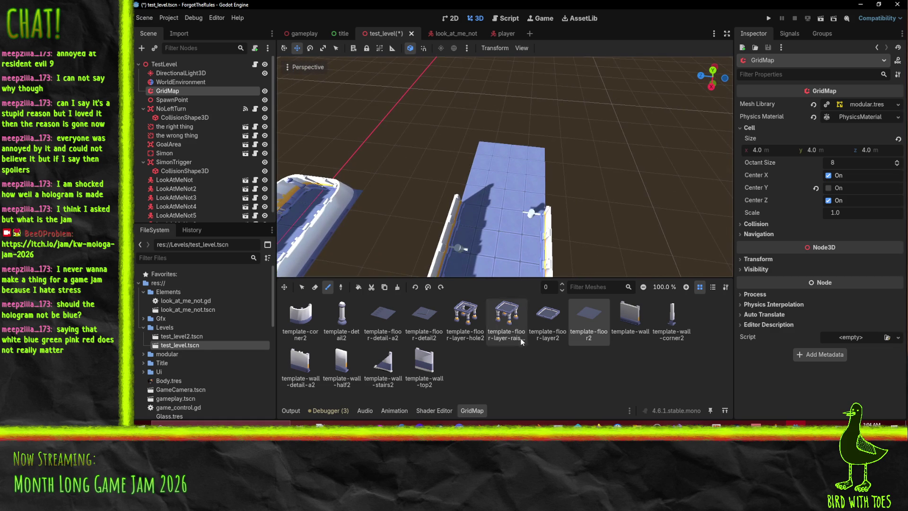
Raise the painting floor to level 1 and work through wall, wall-stairs2, detail2 and corner2 pieces.
click(630, 323)
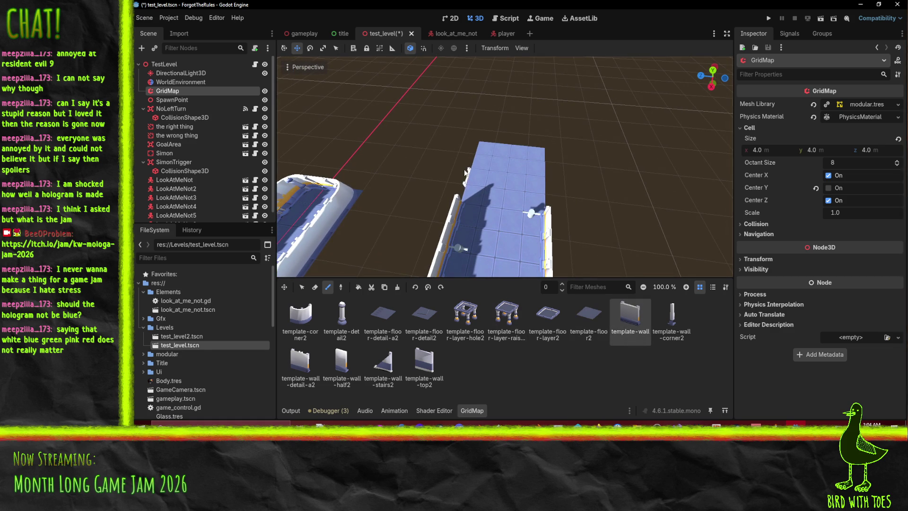
click(562, 285)
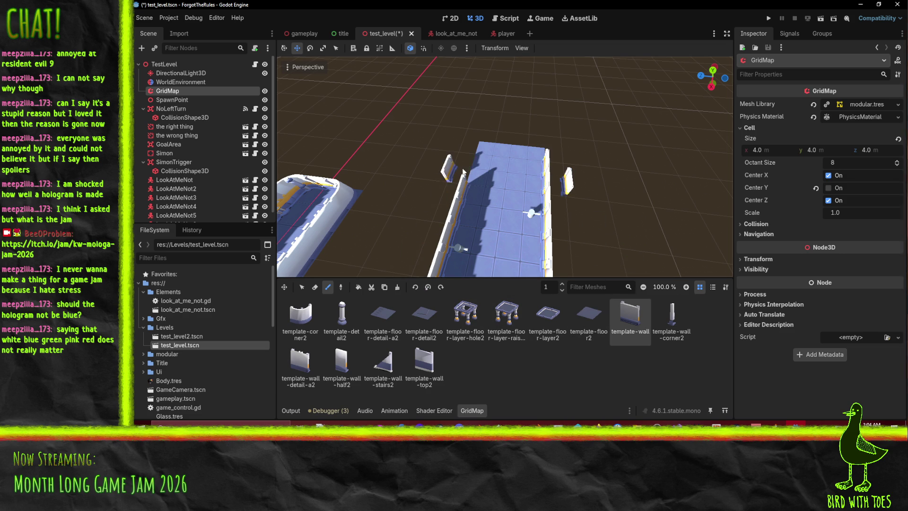
click(386, 373)
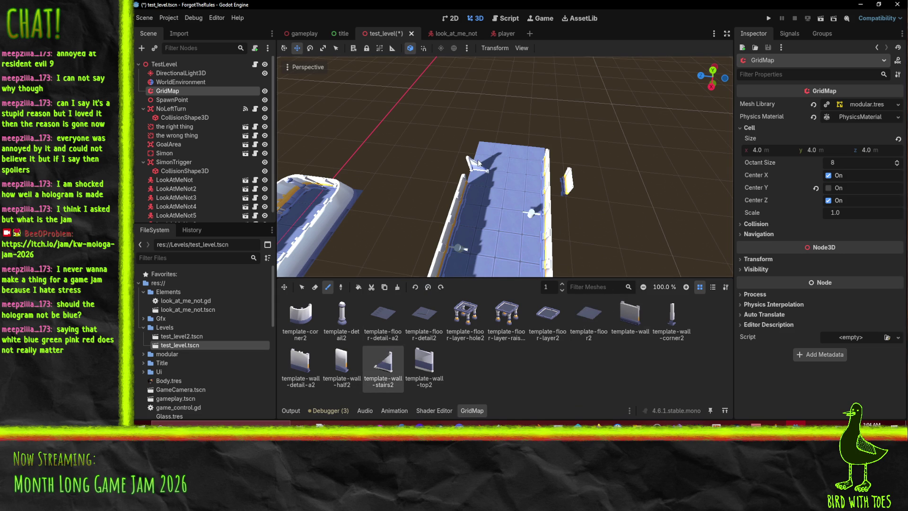
click(342, 315)
drag(491, 181, 445, 211)
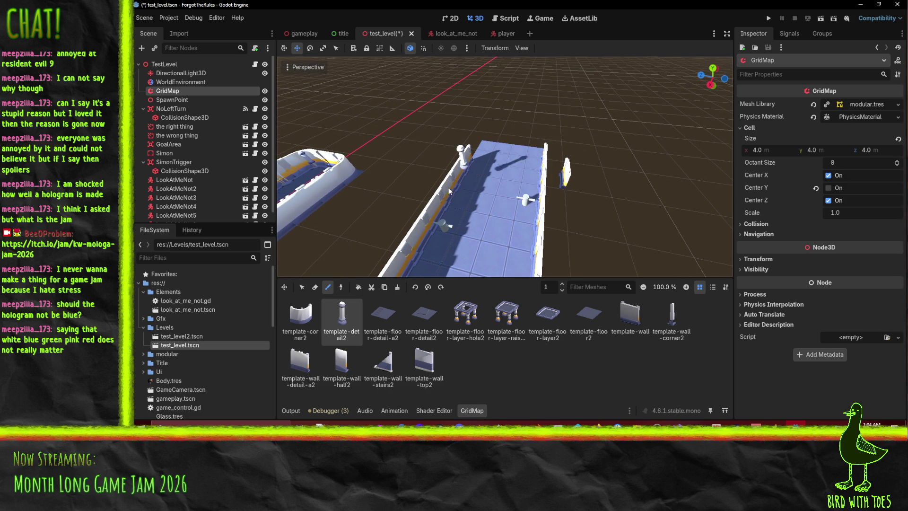
click(301, 314)
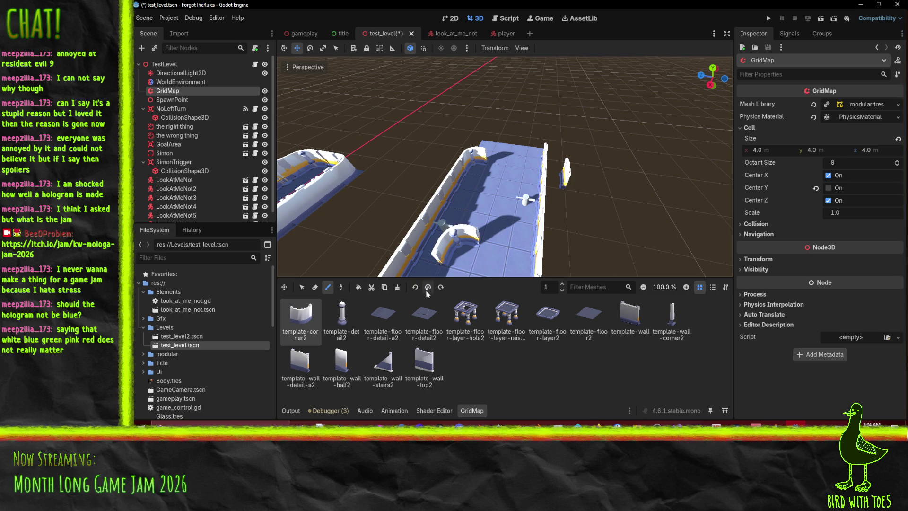
Pick template-wall-corner2, then place a columned template-wall-detail-a2 wall on the new floor tile.
drag(533, 164, 544, 157)
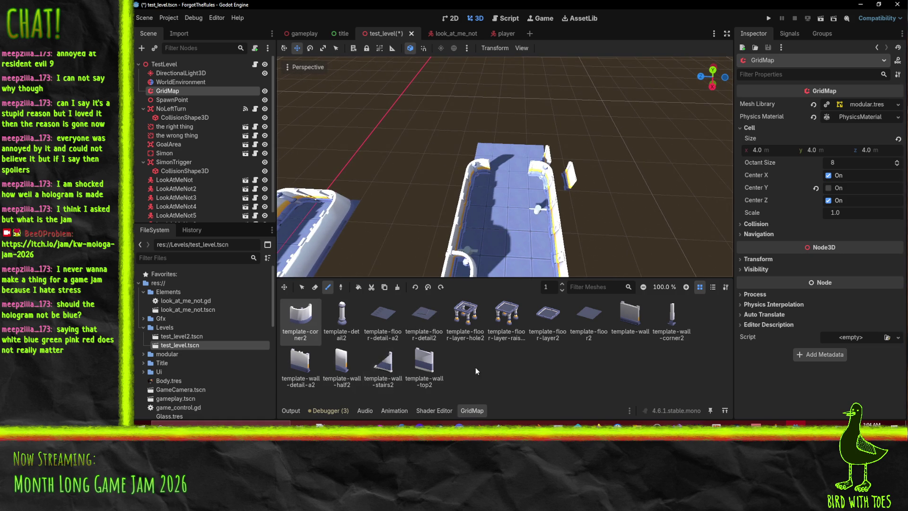
click(672, 316)
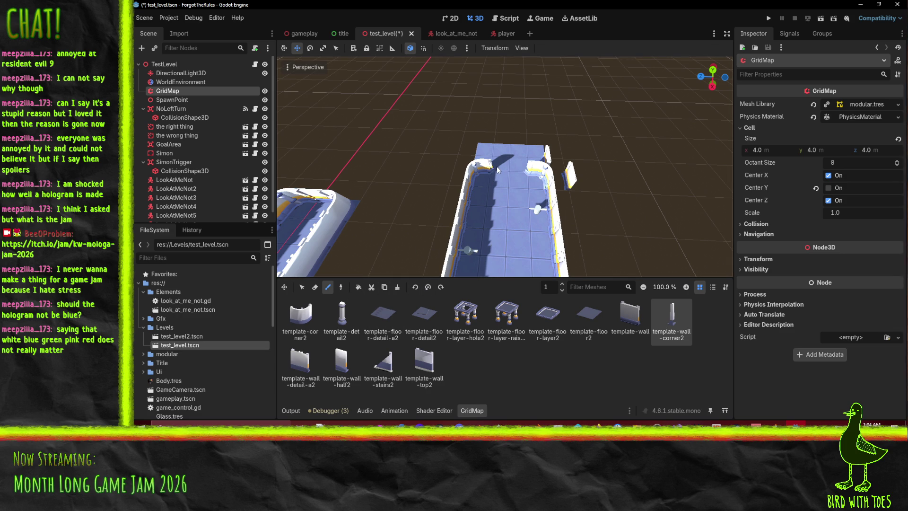
scroll(496, 166, up, 5)
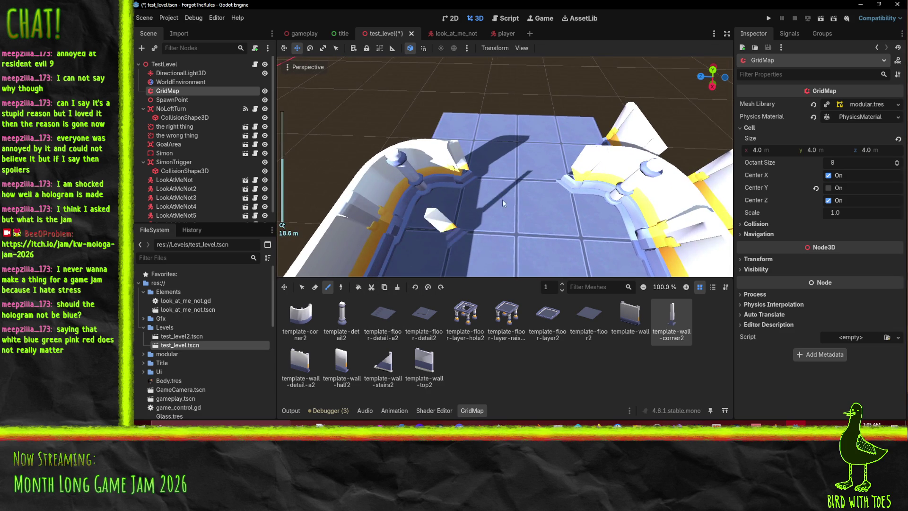
scroll(498, 207, up, 7)
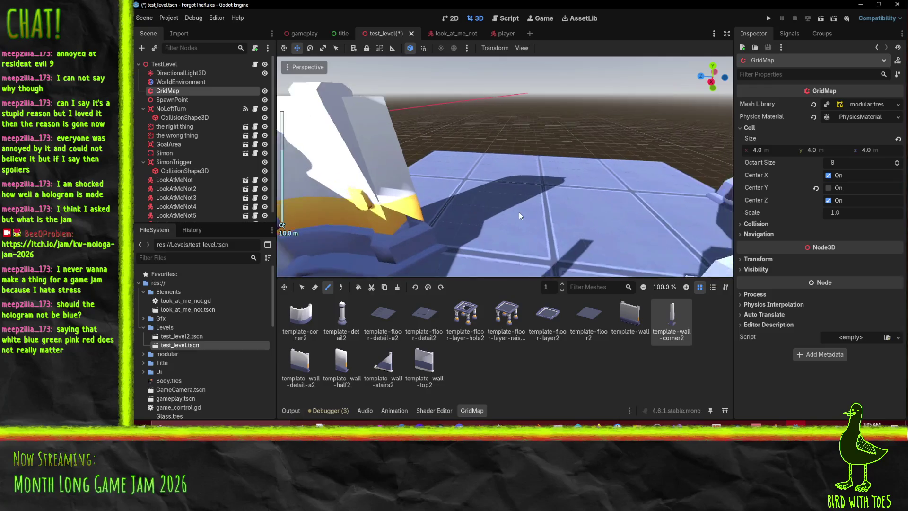
scroll(519, 212, down, 4)
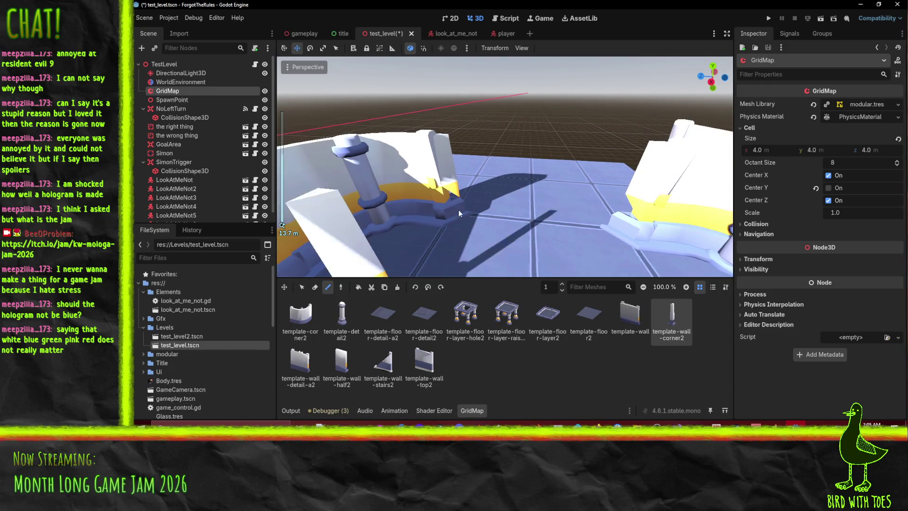
mouse_move(458, 214)
mouse_down()
mouse_move(539, 194)
mouse_move(516, 230)
mouse_up()
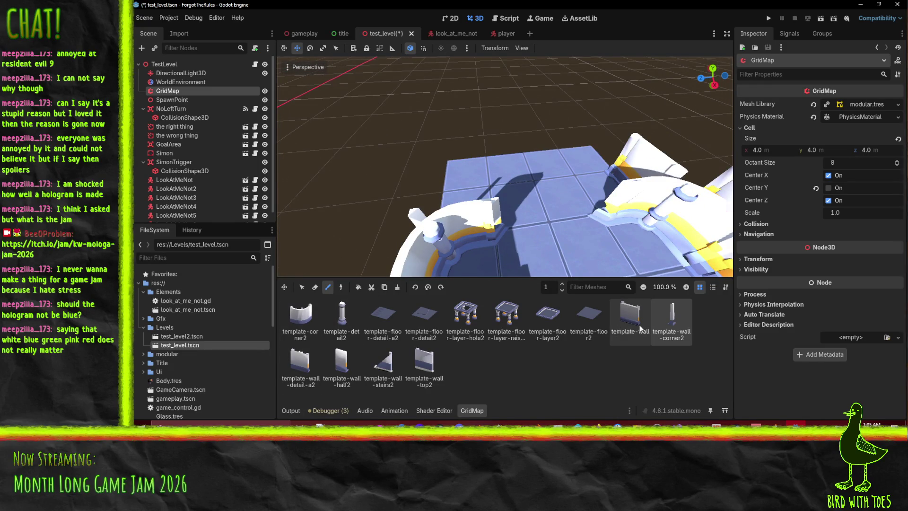
click(301, 362)
click(535, 194)
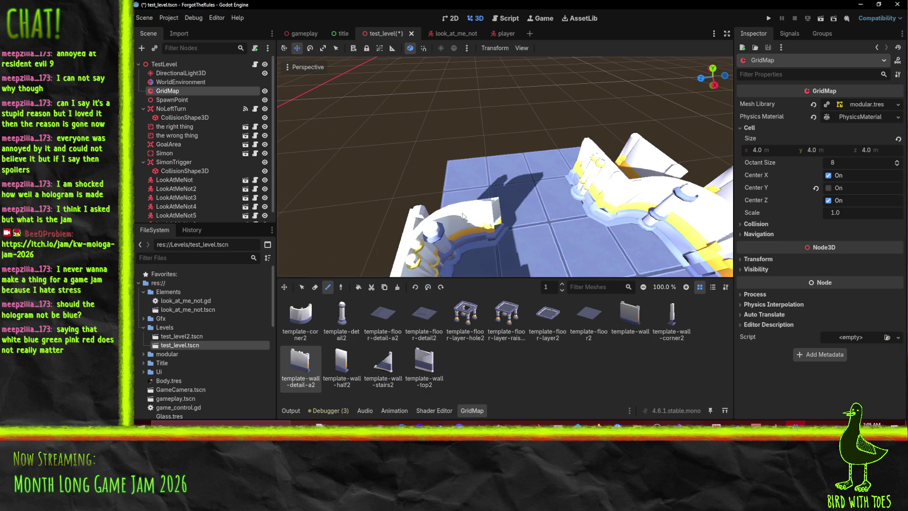
Switch to the template-wall and template-floor-layer-hole2 pieces for the corridor's far end.
drag(492, 179, 473, 205)
scroll(472, 205, down, 3)
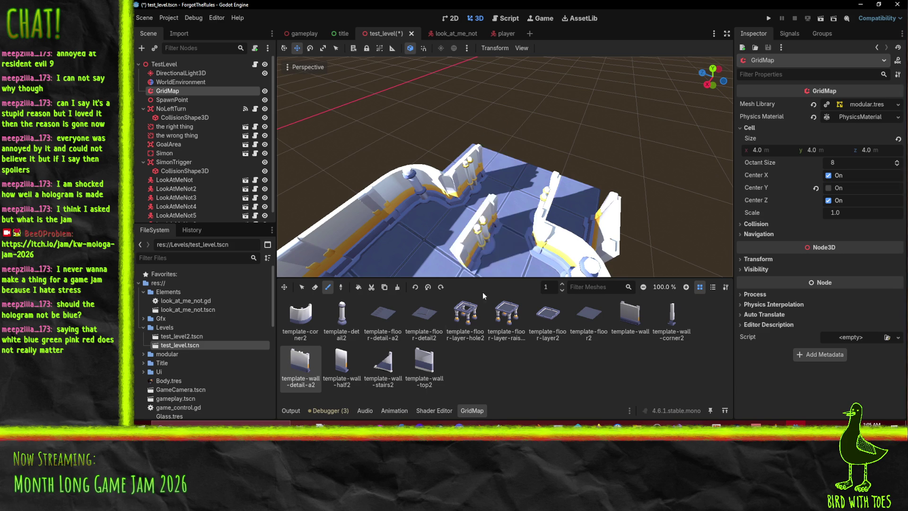
click(632, 316)
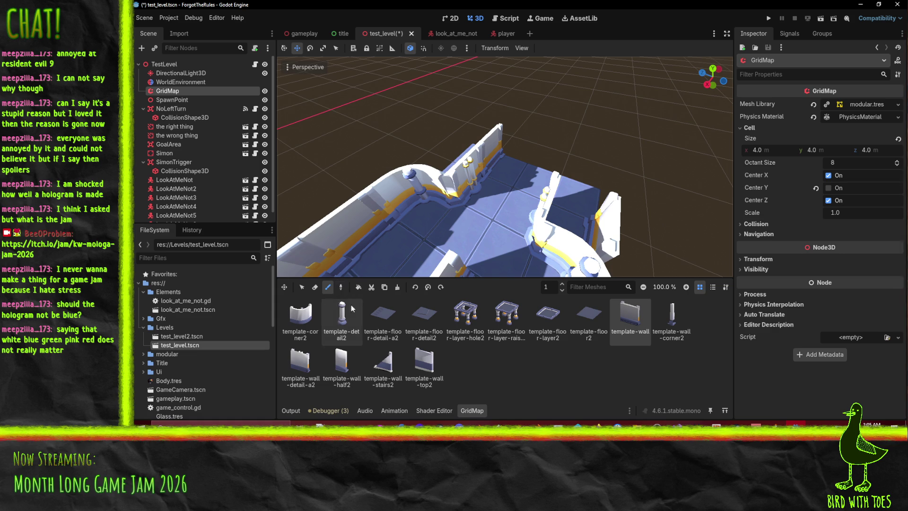
click(461, 326)
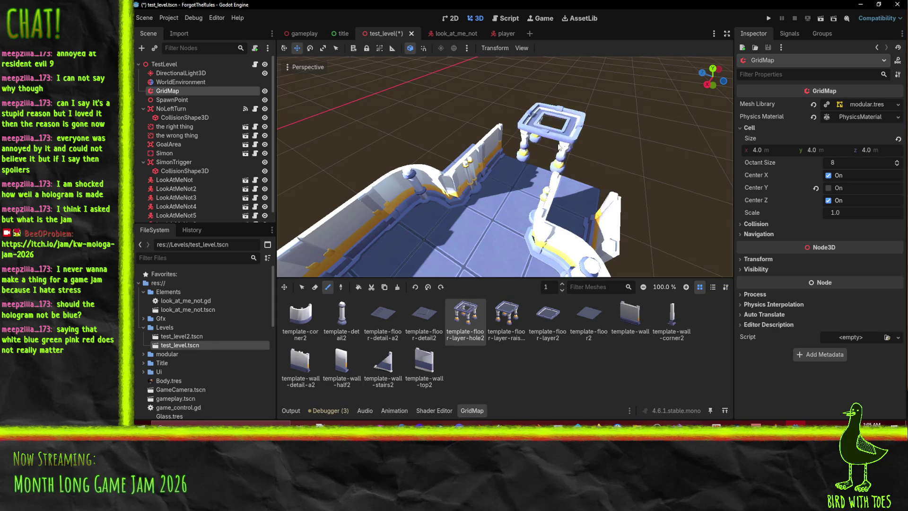
Erase the misplaced raised floor-hole piece and return to painting tiles.
mouse_move(550, 156)
mouse_down()
mouse_move(544, 214)
mouse_move(676, 278)
mouse_up()
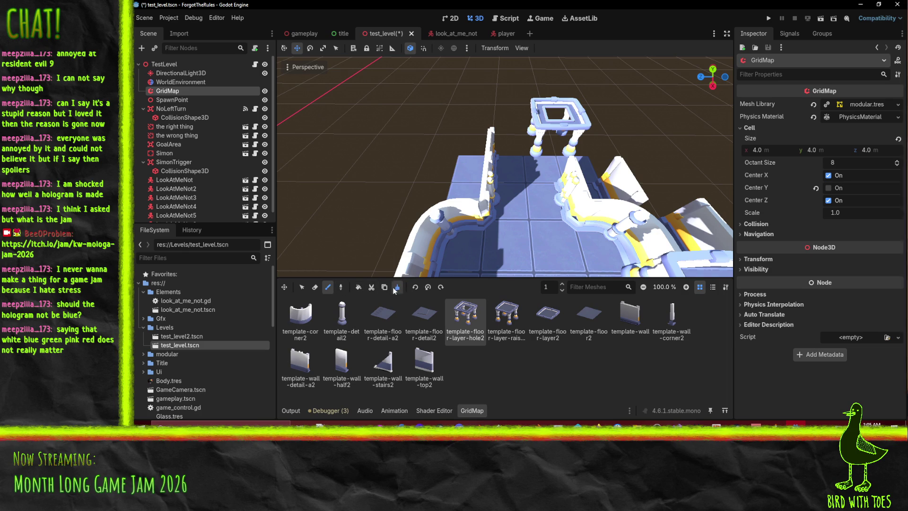
click(340, 287)
click(318, 287)
click(549, 150)
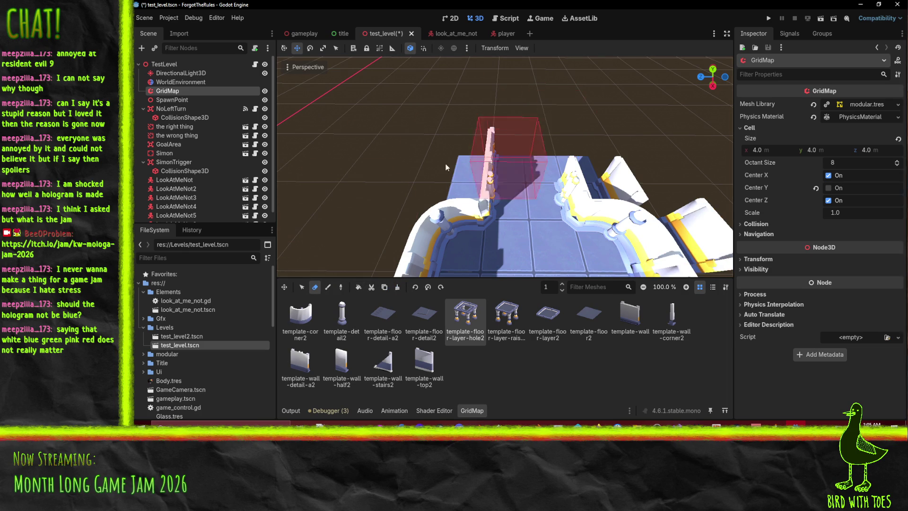
click(340, 287)
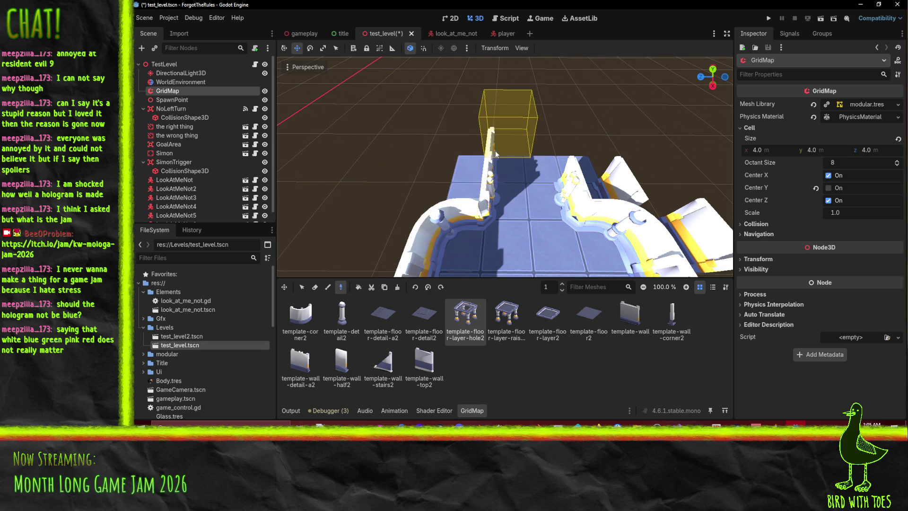
click(630, 317)
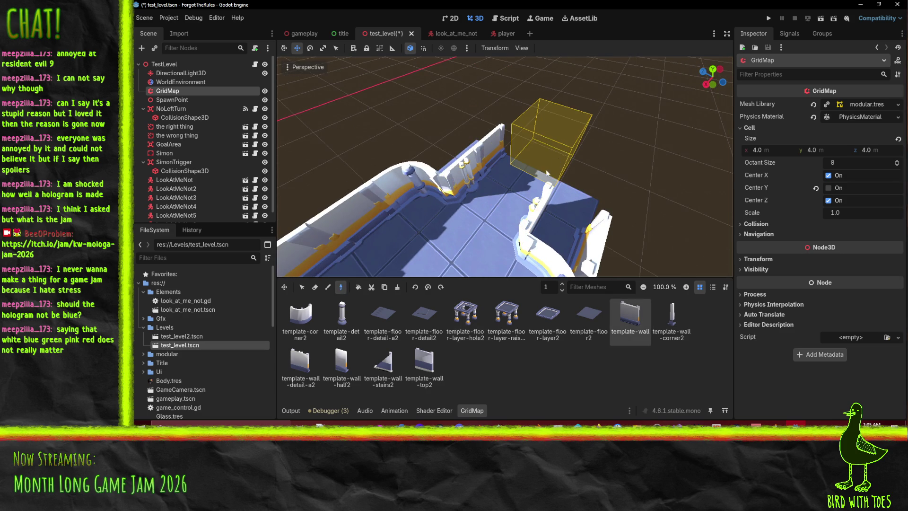
click(327, 291)
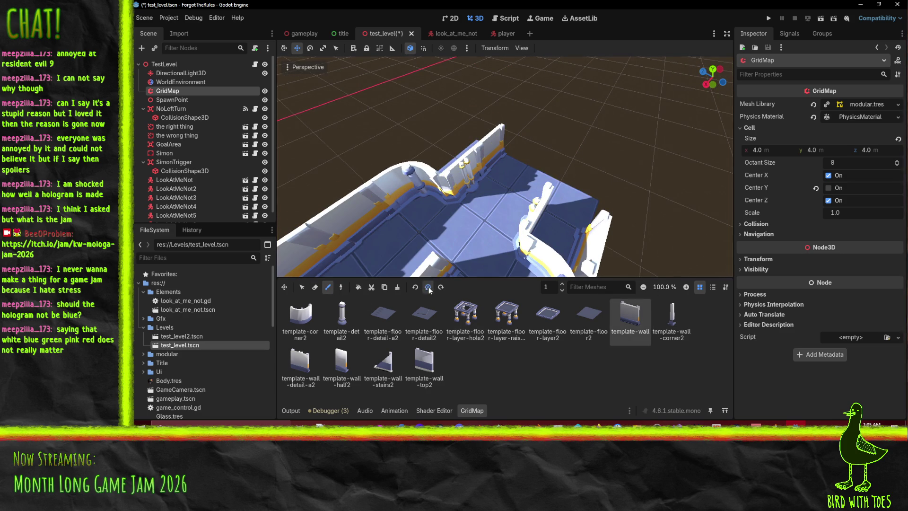
Set the floor level back to 0 and paint template-floor-layer2 tiles at the corridor end.
mouse_move(509, 203)
mouse_down()
mouse_move(577, 203)
mouse_move(630, 246)
mouse_up()
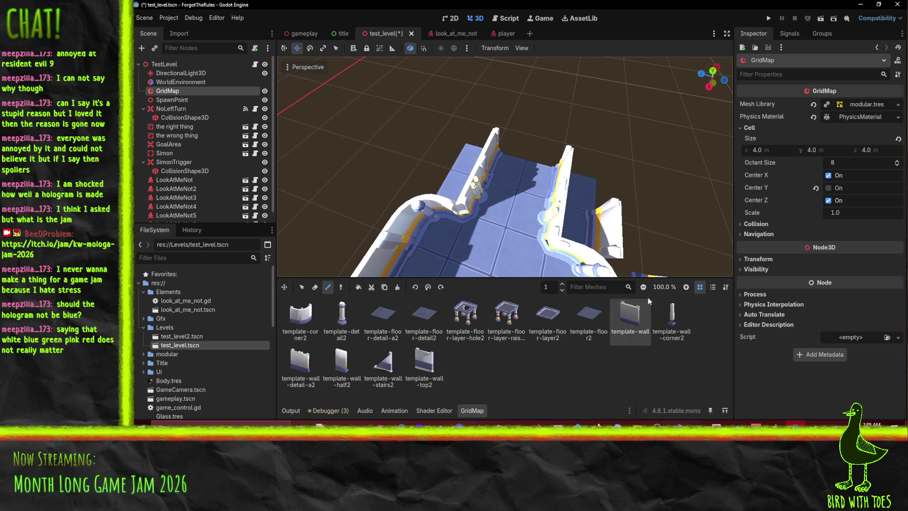
click(562, 290)
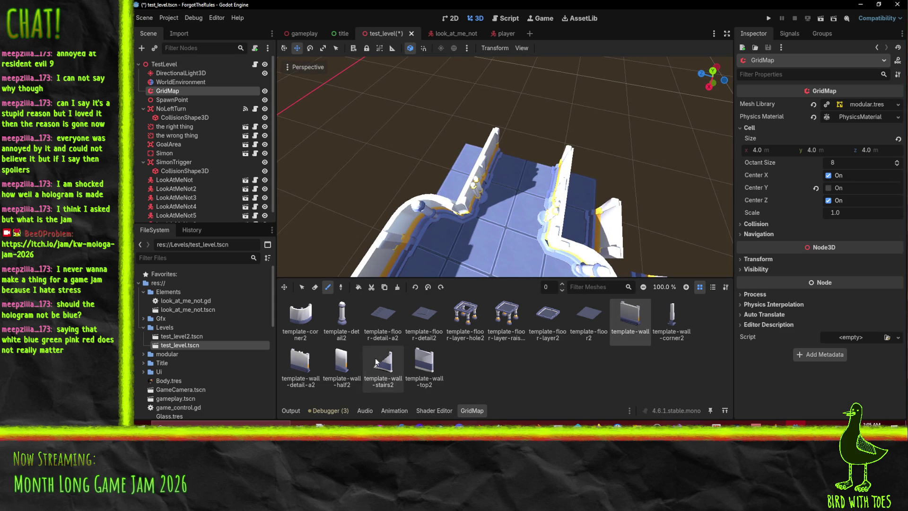
click(461, 315)
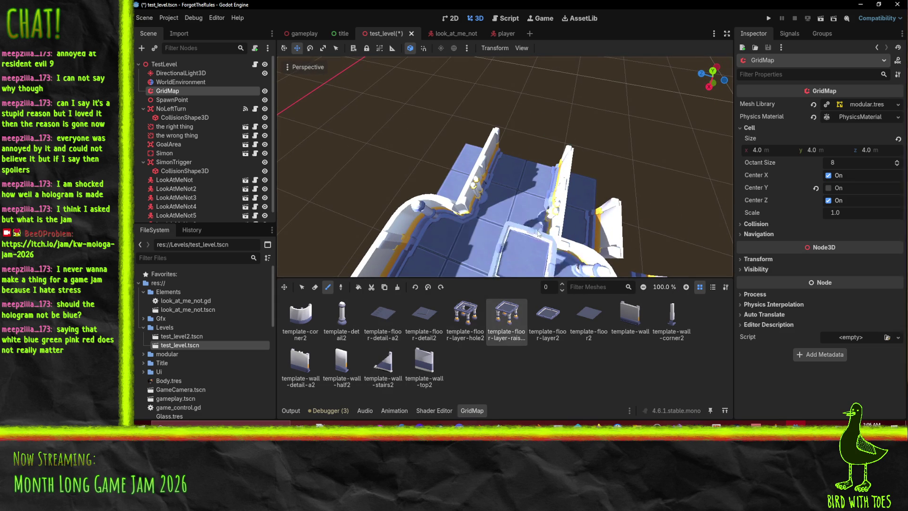
click(548, 316)
drag(546, 147, 520, 121)
scroll(381, 149, down, 5)
scroll(328, 125, up, 4)
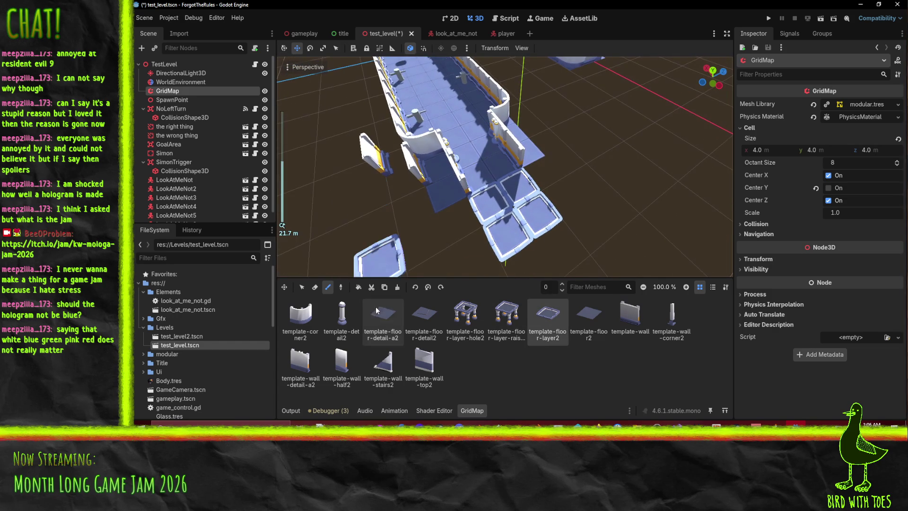
Edge the layered block with template-floor-detail-a2 floor tiles.
click(375, 310)
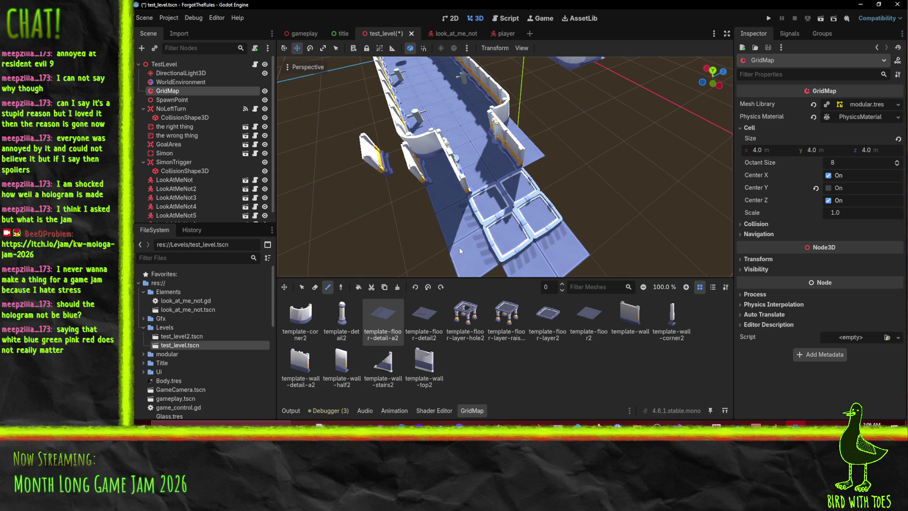
click(427, 291)
scroll(444, 224, down, 5)
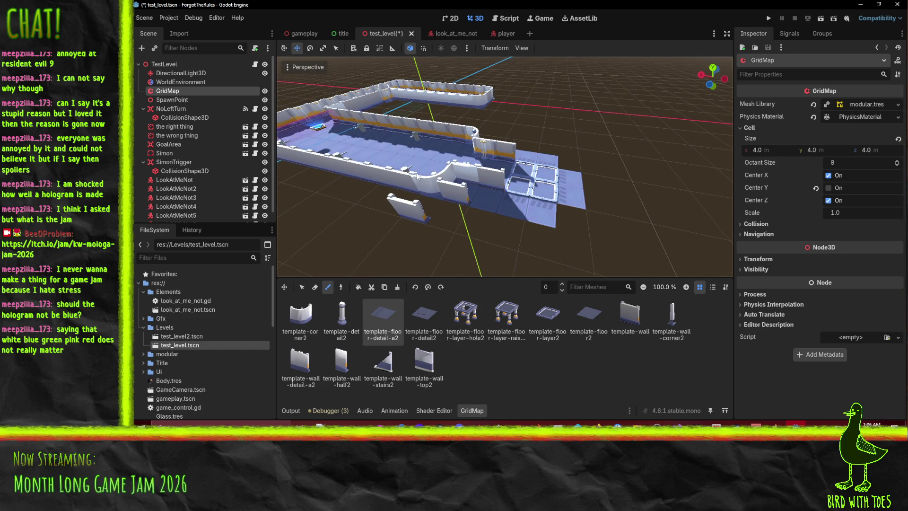
scroll(416, 178, up, 5)
click(178, 138)
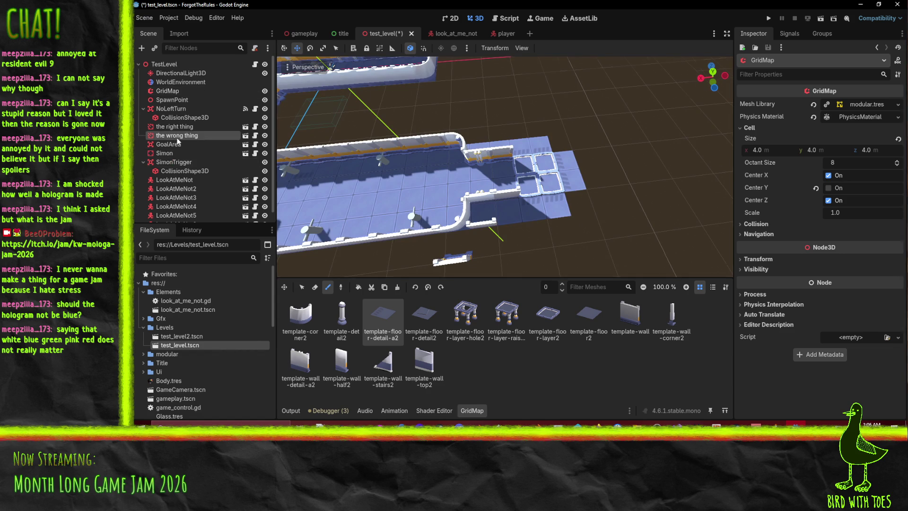
Move GoalArea along X and Z to (-48, 0, -36), then reselect GridMap.
click(178, 144)
scroll(380, 203, up, 2)
key(g)
key(x)
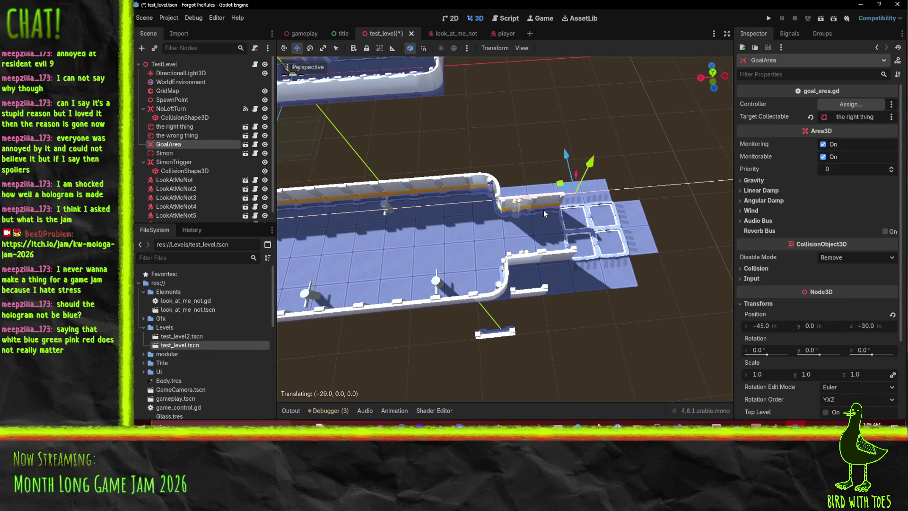
click(537, 209)
key(g)
key(y)
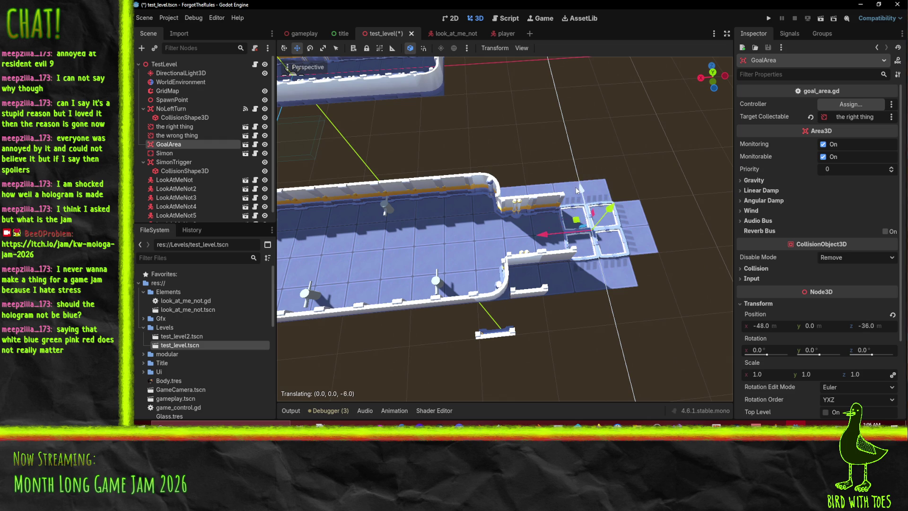
double_click(162, 144)
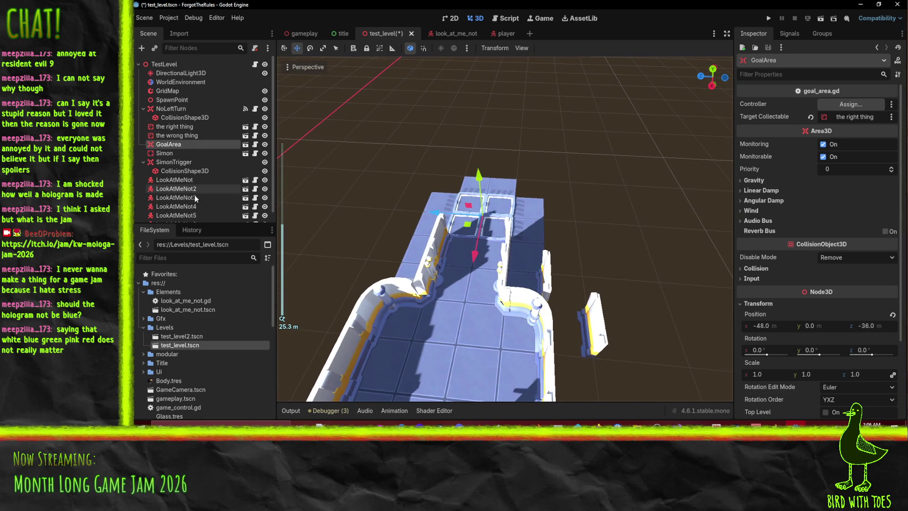
scroll(544, 229, down, 3)
mouse_move(503, 233)
mouse_down()
mouse_move(504, 263)
mouse_move(481, 251)
mouse_move(591, 240)
mouse_move(392, 289)
mouse_up()
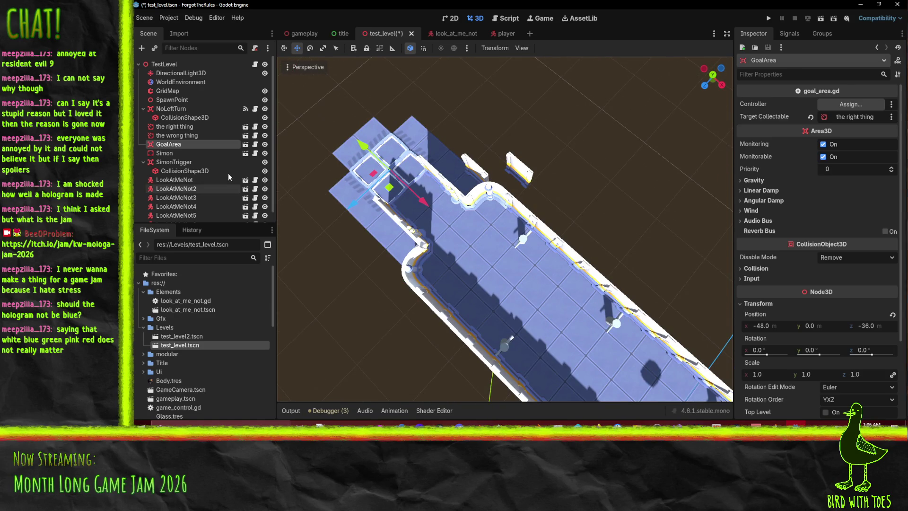
click(167, 91)
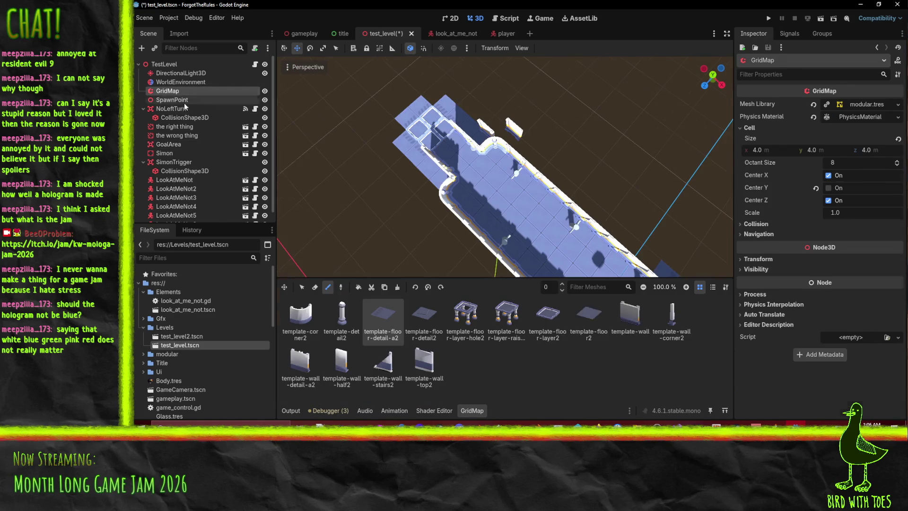
Place rotated template-wall-top2 straight walls along the layered floor's edges.
click(436, 373)
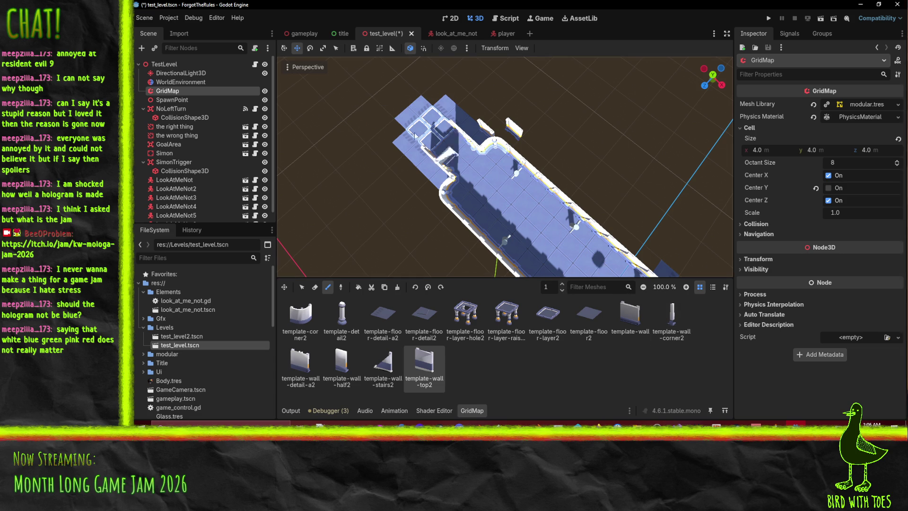
drag(463, 103, 509, 233)
scroll(498, 205, up, 2)
scroll(498, 205, up, 2)
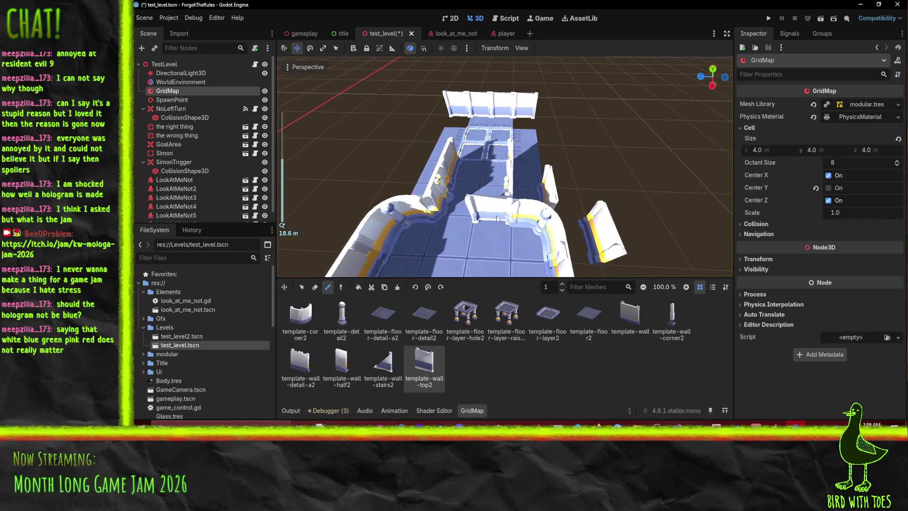
click(426, 288)
drag(502, 128, 544, 135)
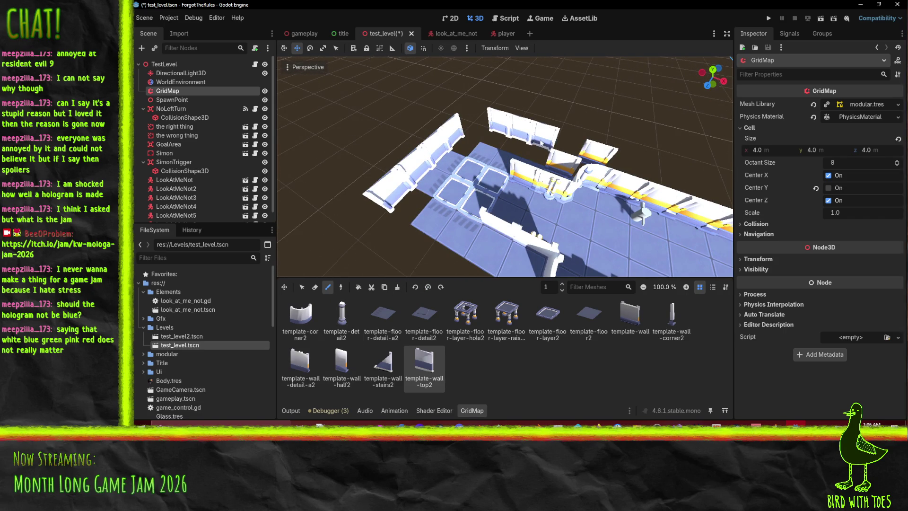
click(428, 288)
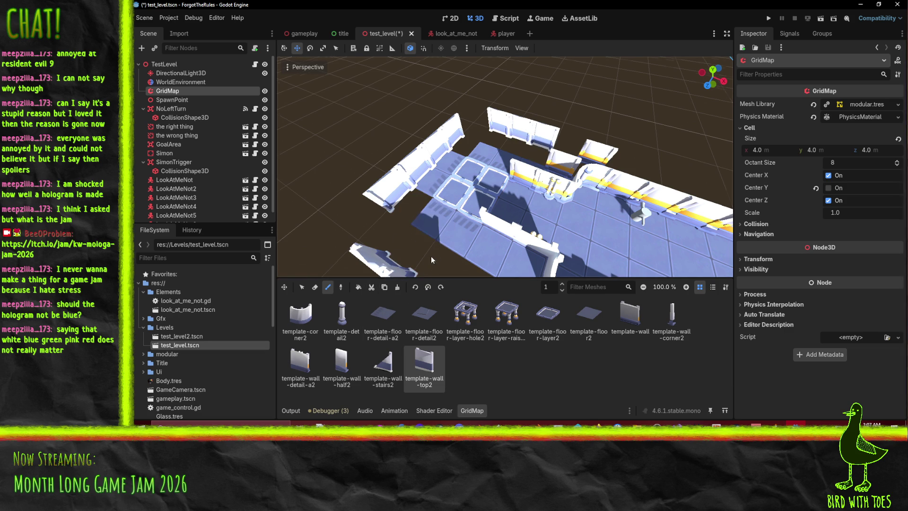
scroll(466, 236, up, 3)
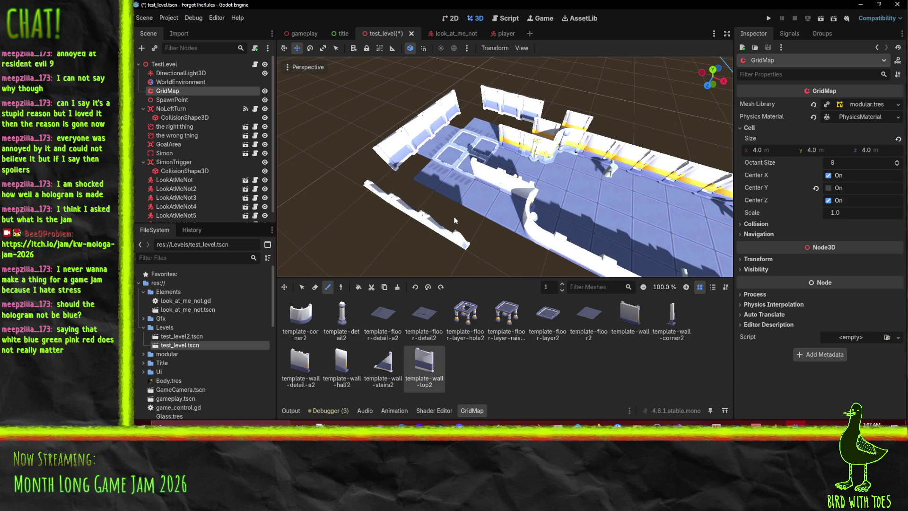
Add rotated template-corner2 curved corner walls to close the enclosure.
click(301, 316)
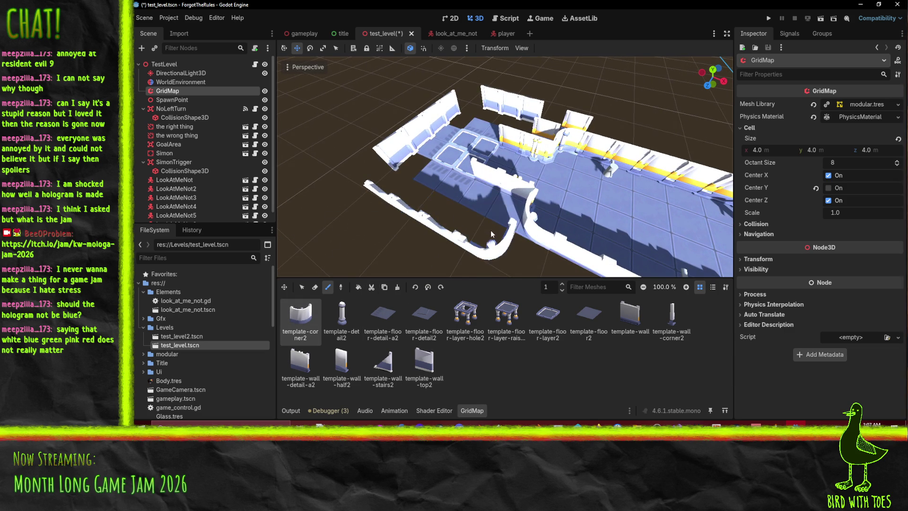
mouse_move(478, 217)
mouse_down()
mouse_move(511, 195)
mouse_move(610, 194)
mouse_move(454, 134)
mouse_move(417, 241)
mouse_up()
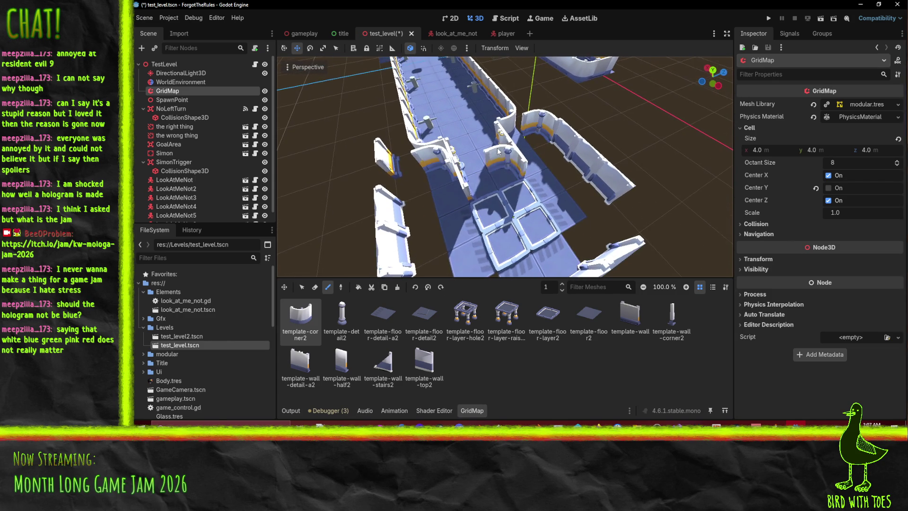
click(428, 287)
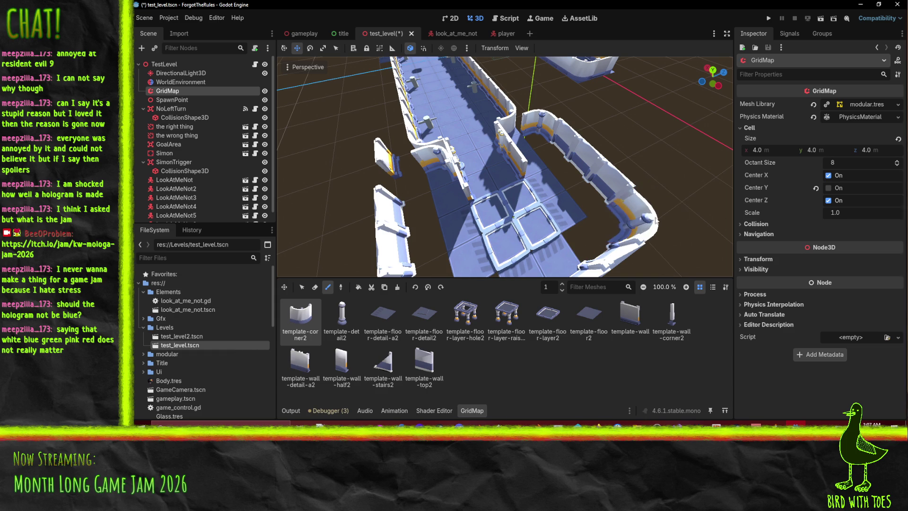
drag(617, 217, 547, 191)
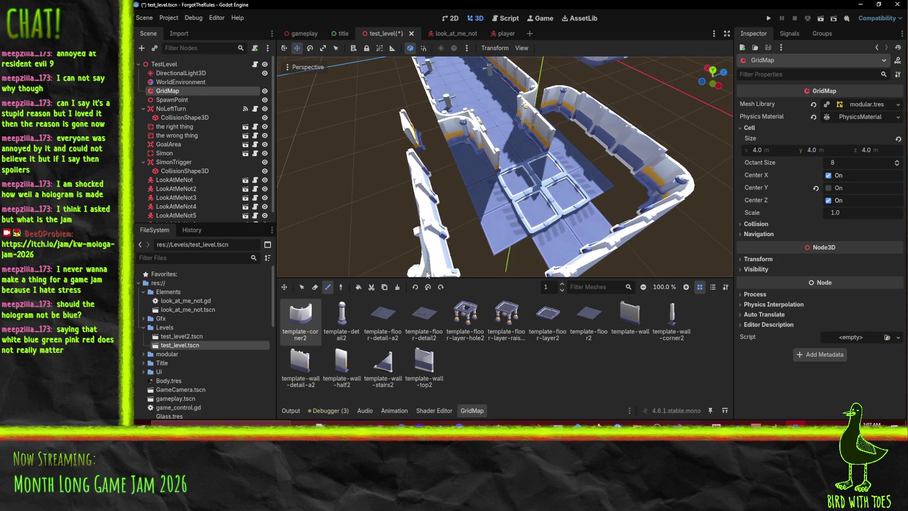
scroll(487, 251, down, 4)
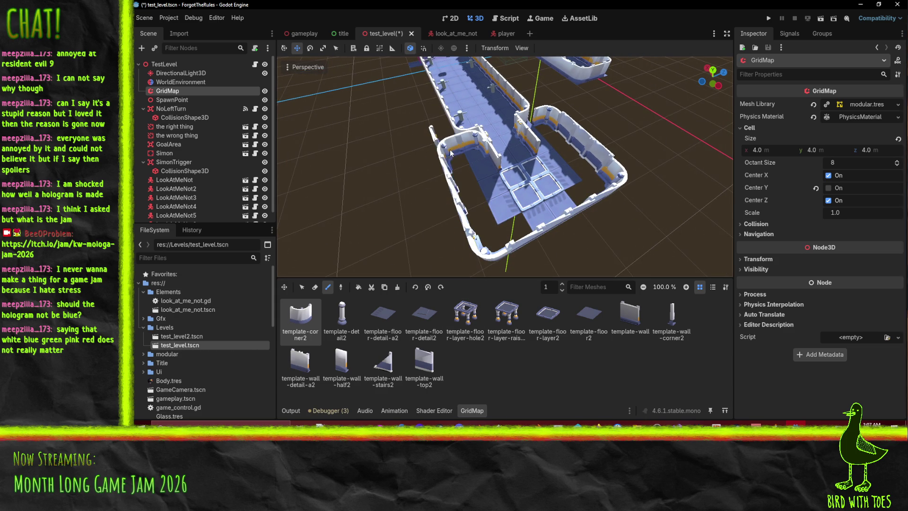
drag(539, 119, 673, 290)
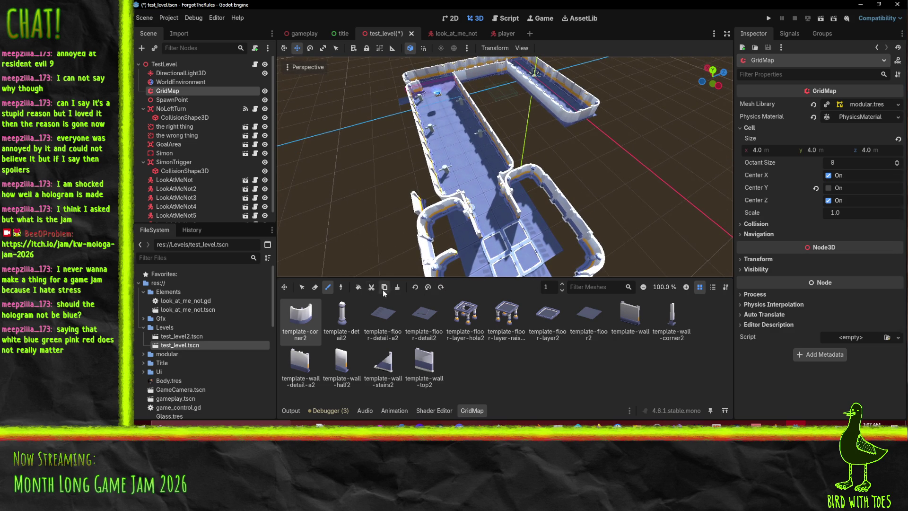
Erase the misplaced curved corner wall.
key(w)
drag(416, 208, 536, 259)
click(555, 252)
mouse_move(589, 220)
mouse_down()
mouse_move(495, 245)
mouse_move(405, 228)
mouse_move(523, 245)
mouse_up()
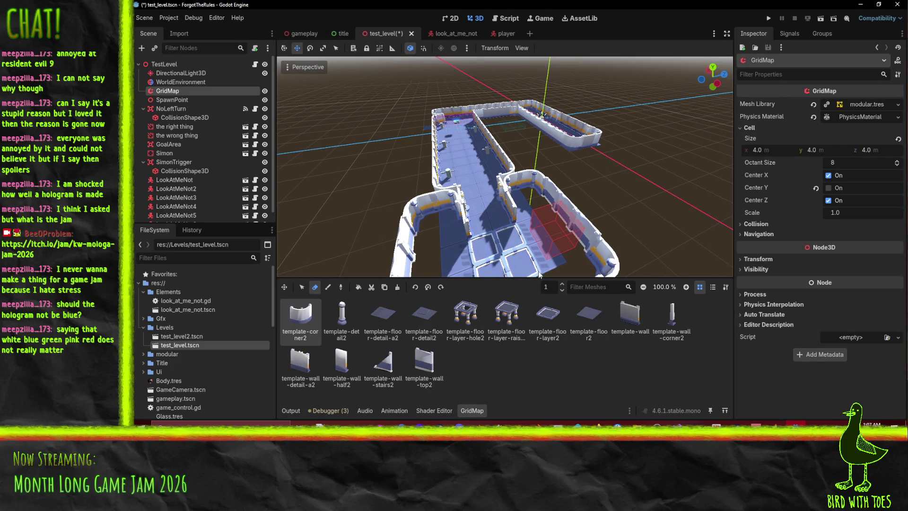
Return to the Paint tool and pick template-wall-half2 from the mesh palette.
click(380, 367)
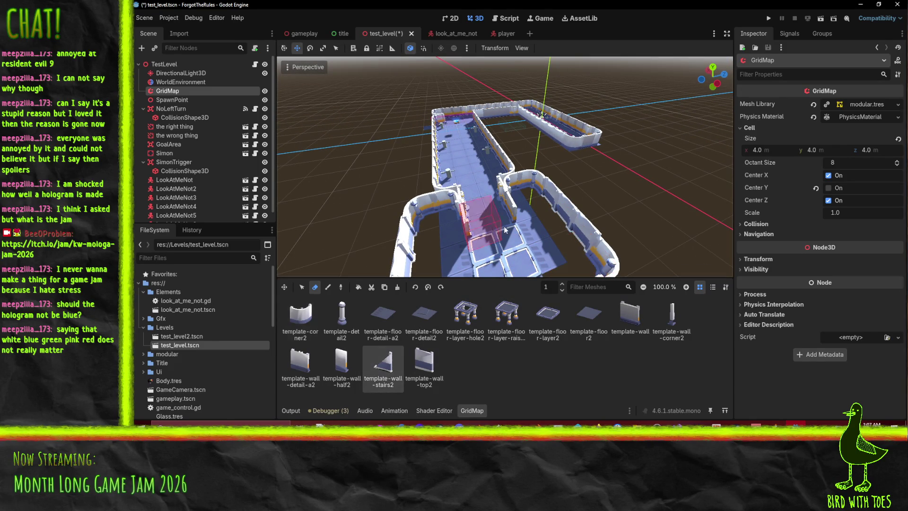
click(329, 288)
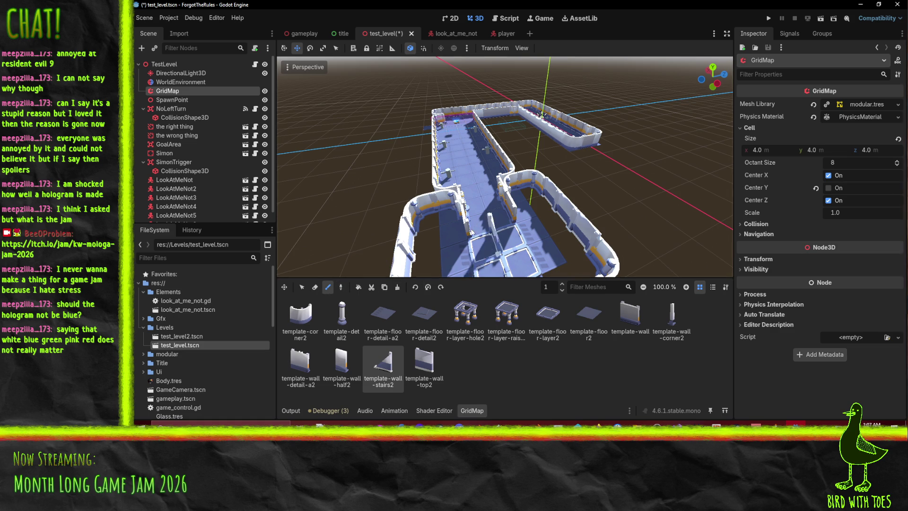
mouse_move(492, 227)
mouse_down()
mouse_move(545, 231)
mouse_move(455, 225)
mouse_move(401, 271)
mouse_up()
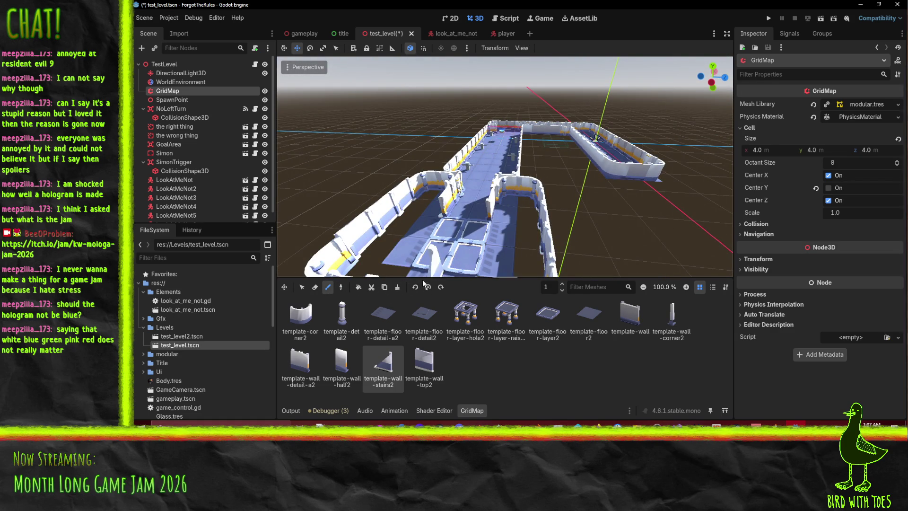
drag(440, 265, 588, 223)
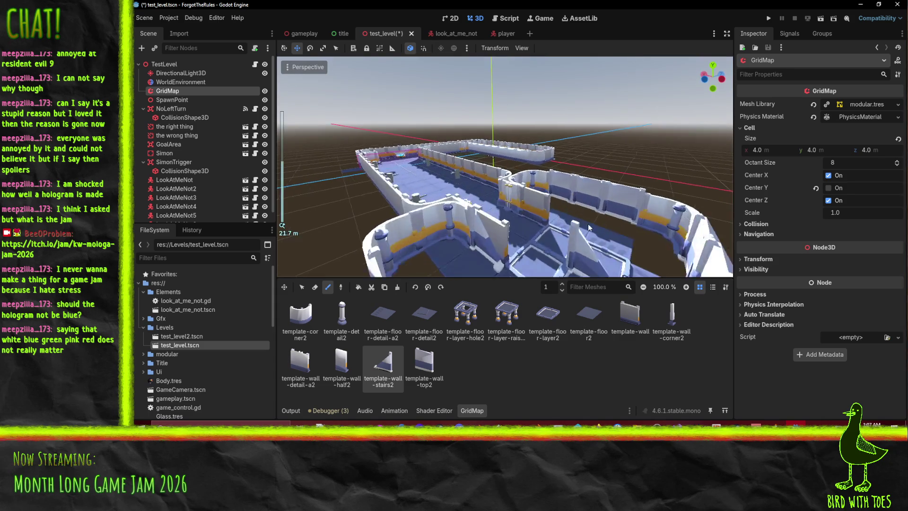
scroll(588, 223, up, 3)
mouse_move(607, 265)
mouse_down()
mouse_move(717, 269)
mouse_move(601, 250)
mouse_move(542, 220)
mouse_move(556, 265)
mouse_move(520, 232)
mouse_move(503, 243)
mouse_move(584, 220)
mouse_up()
click(341, 364)
scroll(558, 265, down, 2)
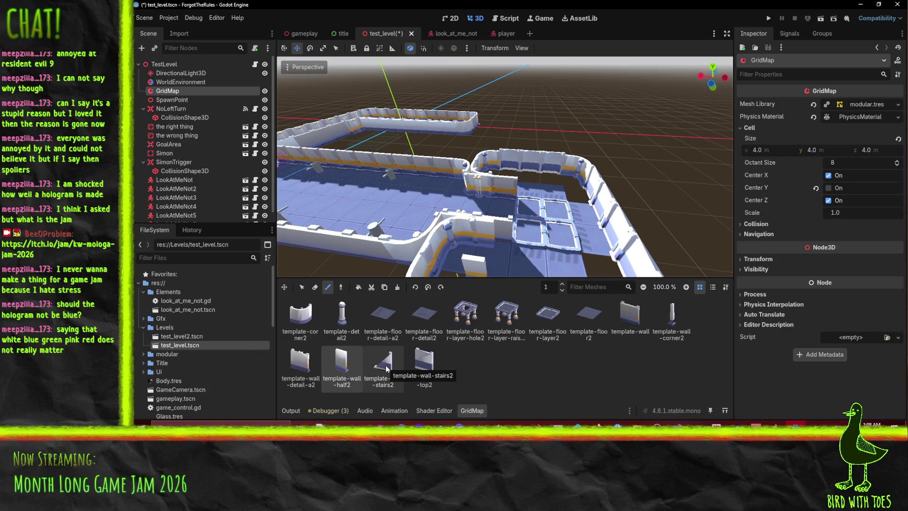
mouse_move(496, 198)
mouse_down()
mouse_move(560, 237)
mouse_move(704, 208)
mouse_move(618, 224)
mouse_move(615, 245)
mouse_up()
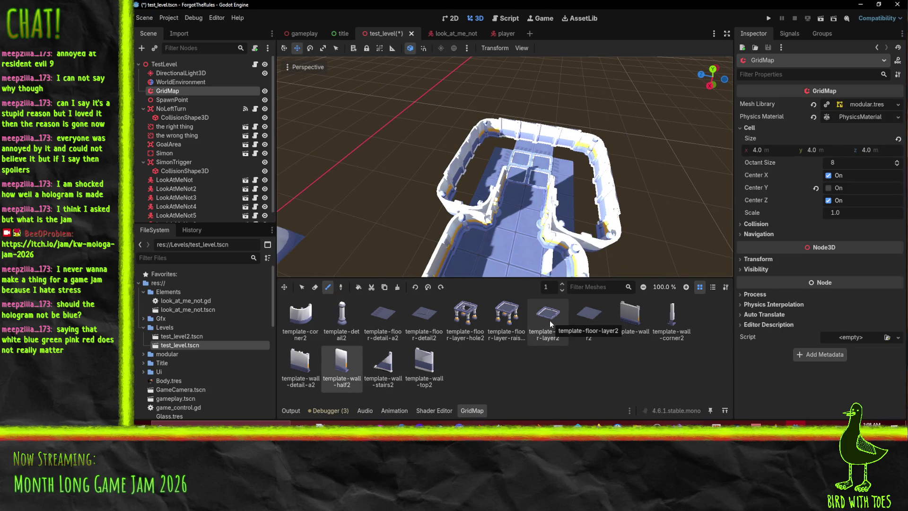
Place a raised layered floor tile in the level.
click(503, 320)
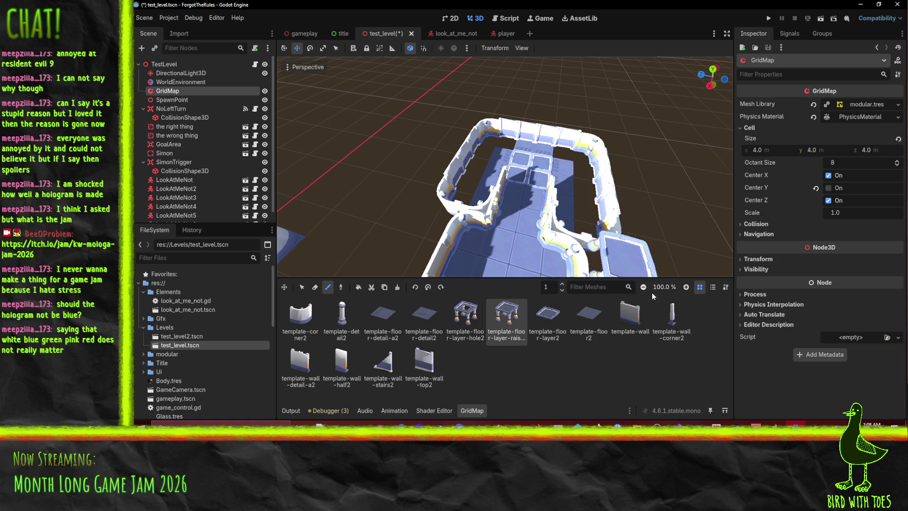
drag(521, 189, 472, 156)
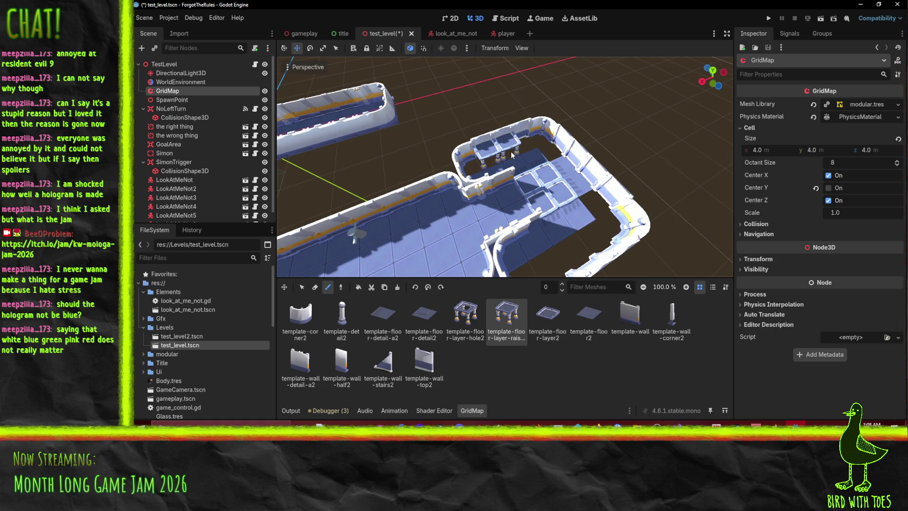
click(526, 151)
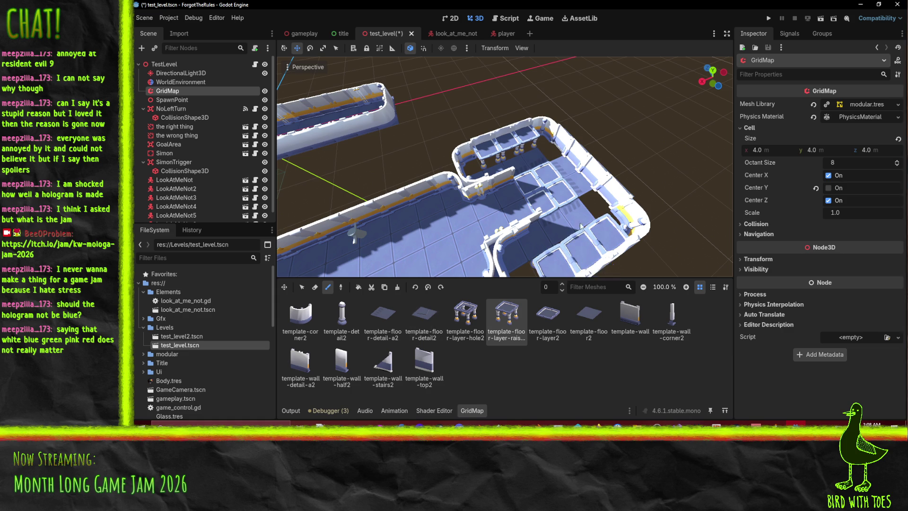
drag(558, 222, 519, 174)
scroll(520, 173, down, 5)
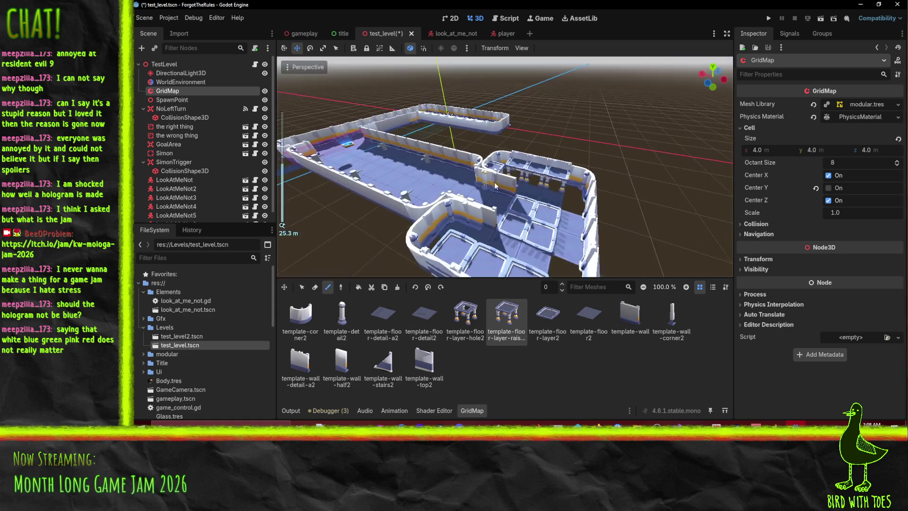
Paint a strip of template-floor2 tiles below the lower-left wall, then launch with F5.
click(383, 314)
click(417, 314)
mouse_move(544, 246)
mouse_down()
mouse_move(592, 277)
mouse_move(611, 76)
mouse_up()
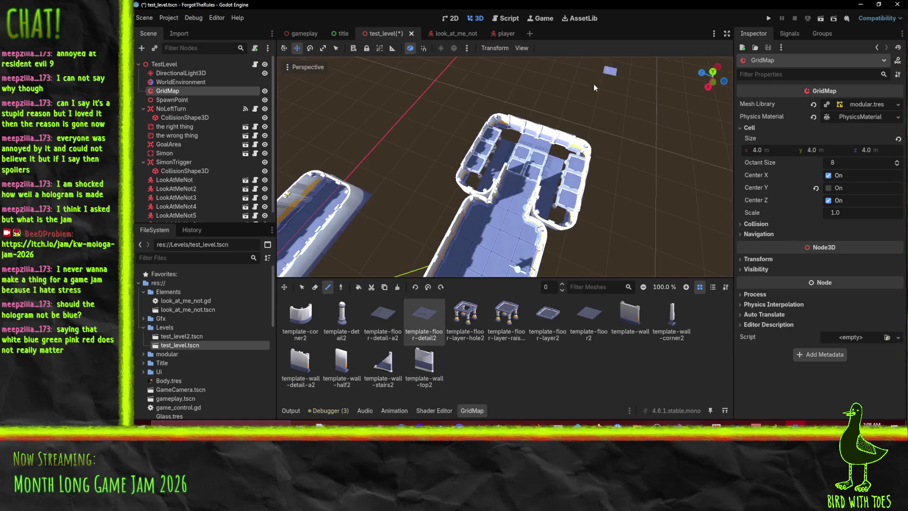
click(598, 319)
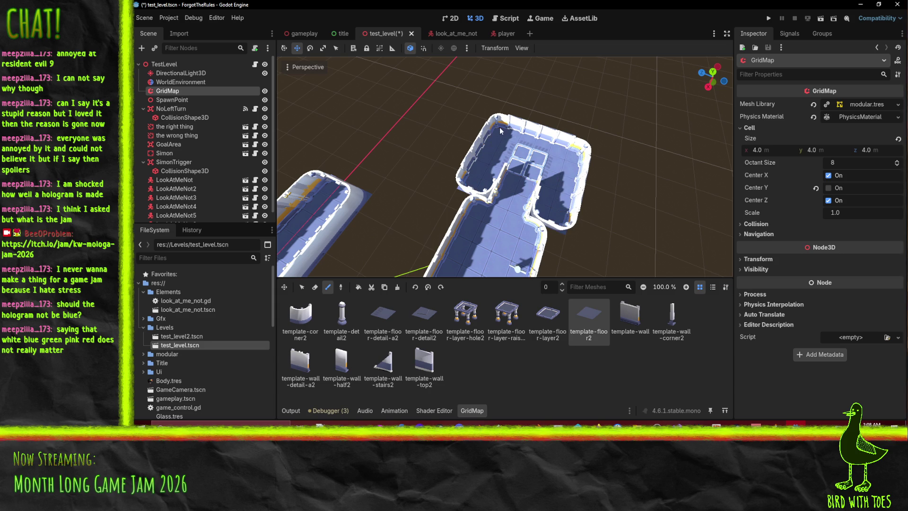
scroll(548, 197, down, 3)
mouse_move(547, 197)
mouse_down()
mouse_move(599, 164)
mouse_move(597, 216)
mouse_move(535, 214)
mouse_move(533, 143)
mouse_move(484, 181)
mouse_up()
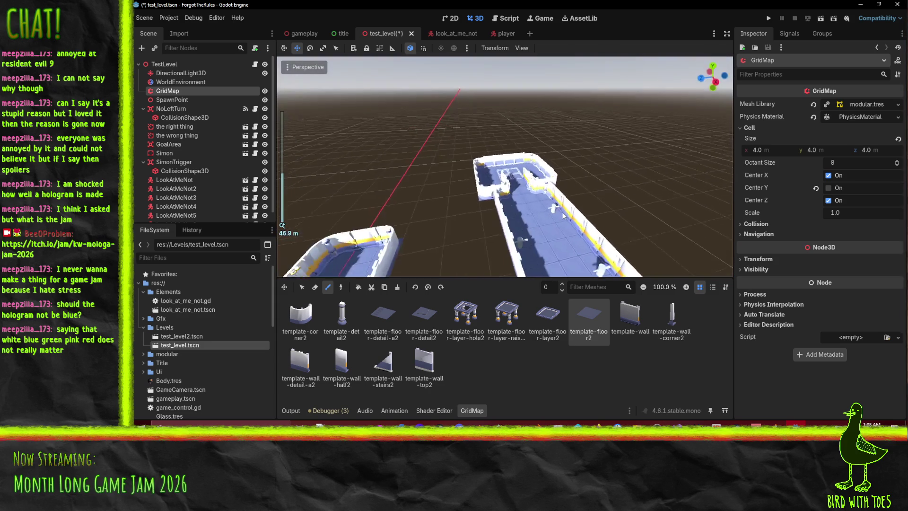
scroll(577, 215, down, 5)
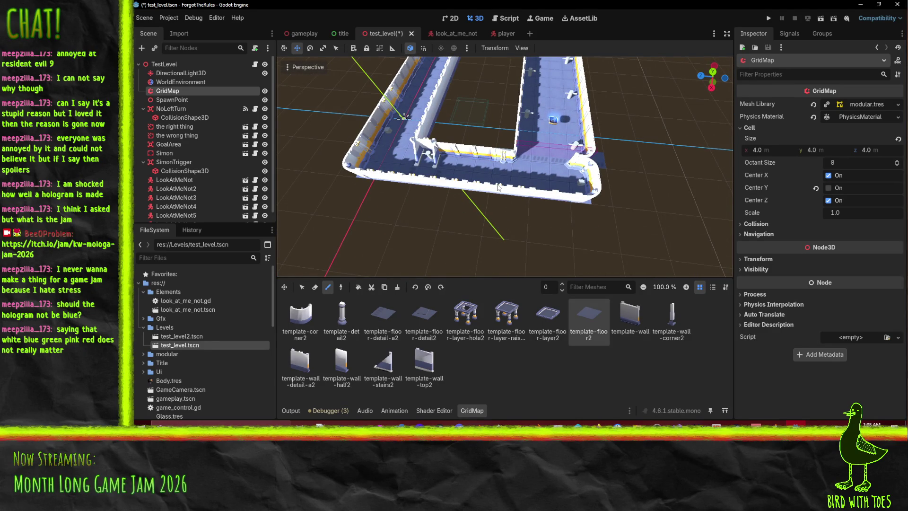
scroll(497, 185, up, 3)
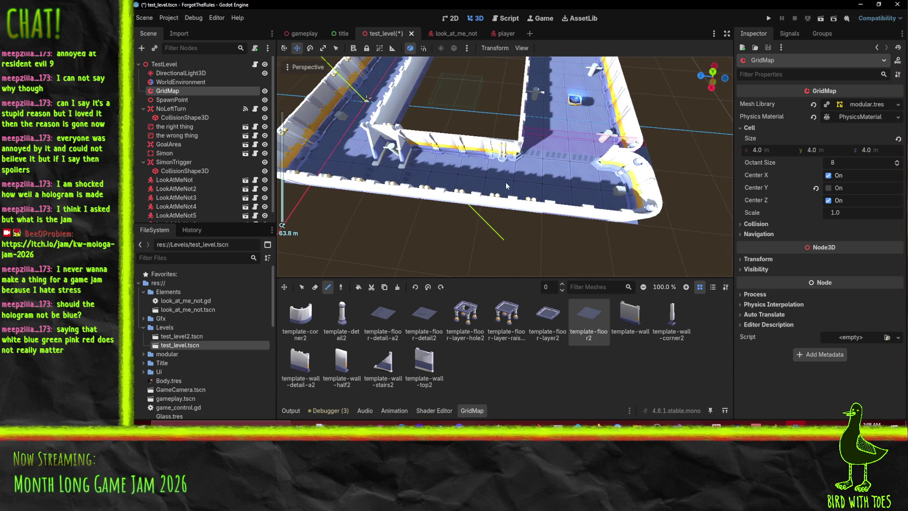
scroll(507, 183, down, 3)
drag(364, 190, 440, 194)
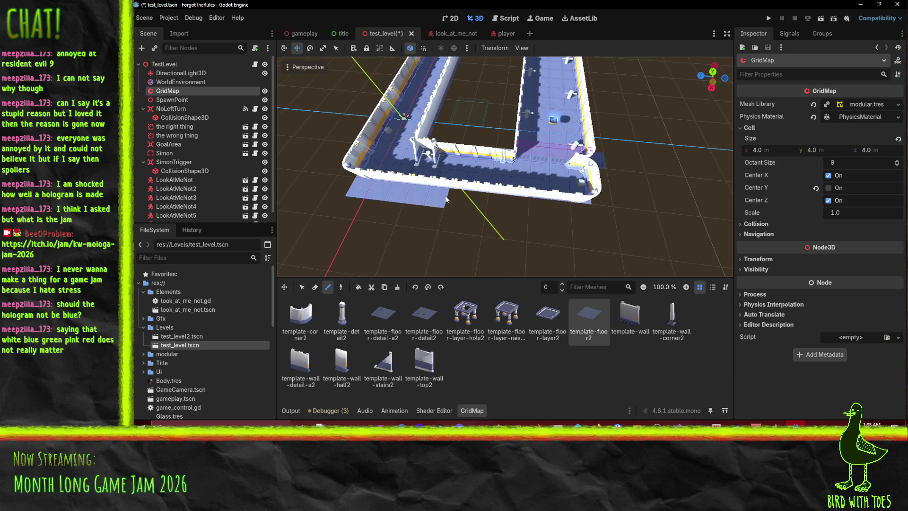
mouse_move(622, 205)
mouse_down()
mouse_move(576, 217)
mouse_move(583, 202)
mouse_up()
key(F5)
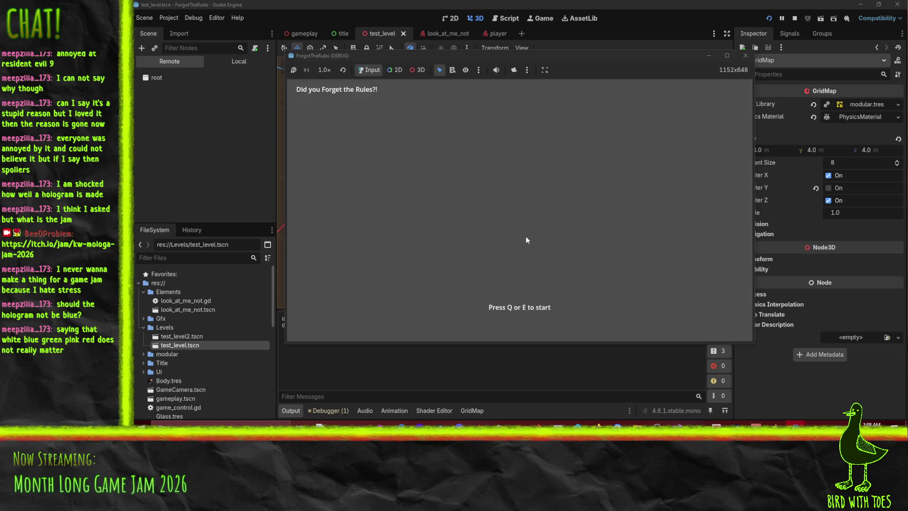
Start the game with Q, walk the character into the Simon trigger, then stop the playtest.
key(q)
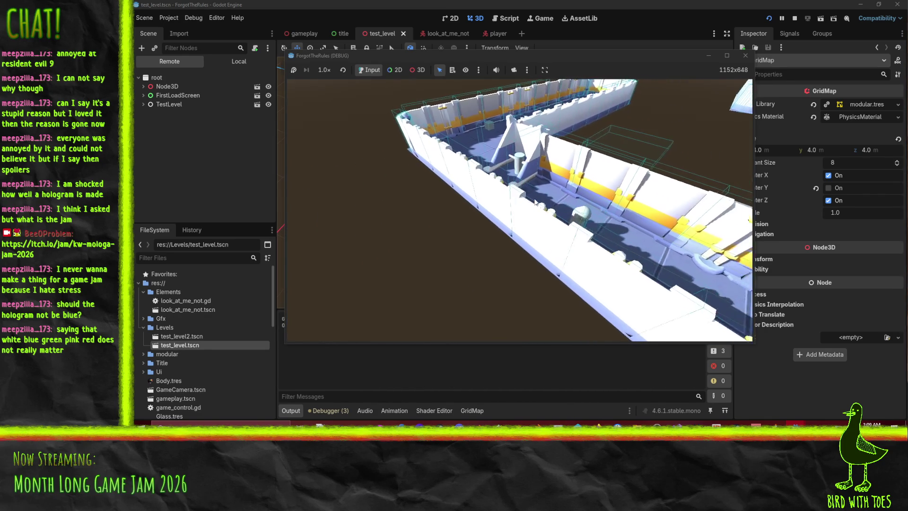
key(s)
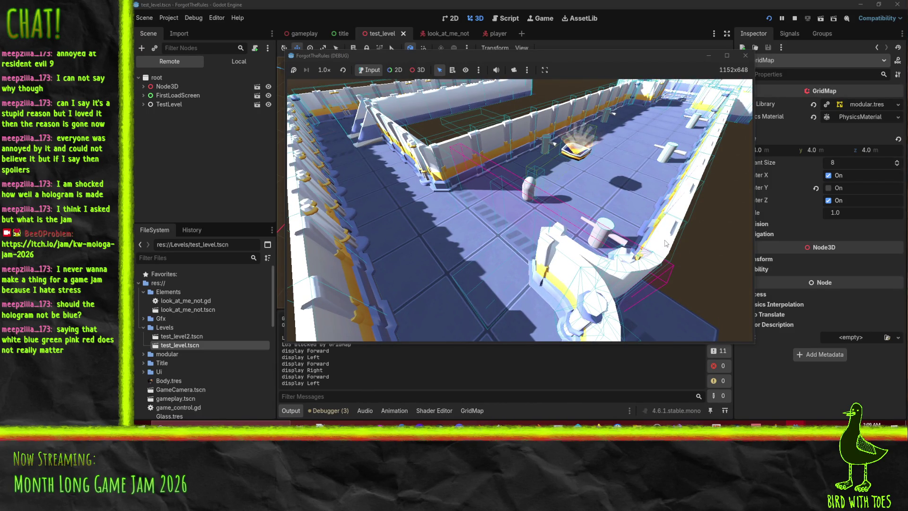
key(w)
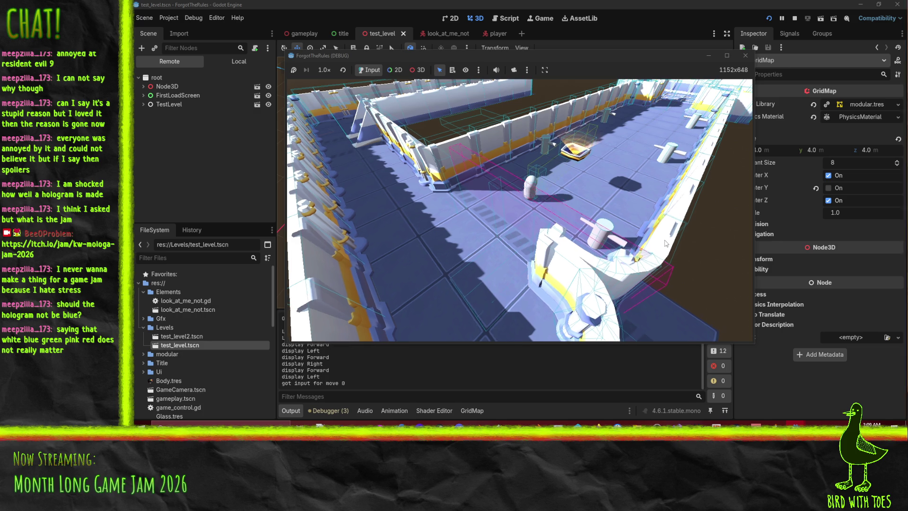
key(w)
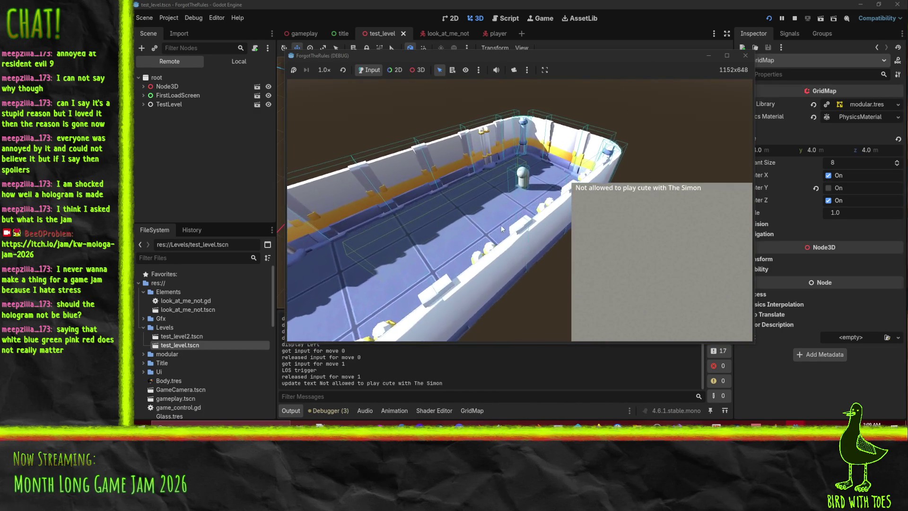
click(796, 18)
mouse_move(594, 177)
mouse_down()
mouse_move(652, 181)
mouse_move(599, 216)
mouse_up()
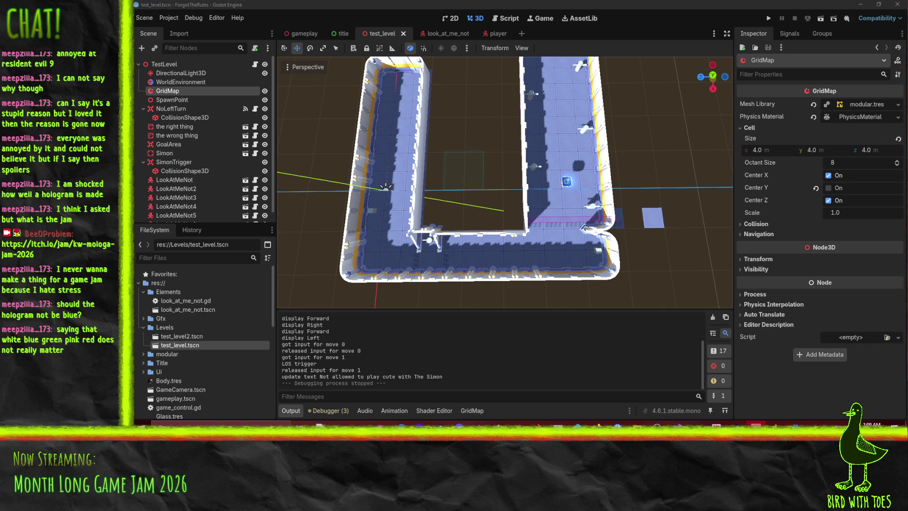
Save the level and rename its TestLevel root node to SimonHellHall.
mouse_move(610, 180)
mouse_down()
mouse_move(569, 173)
mouse_move(581, 184)
mouse_up()
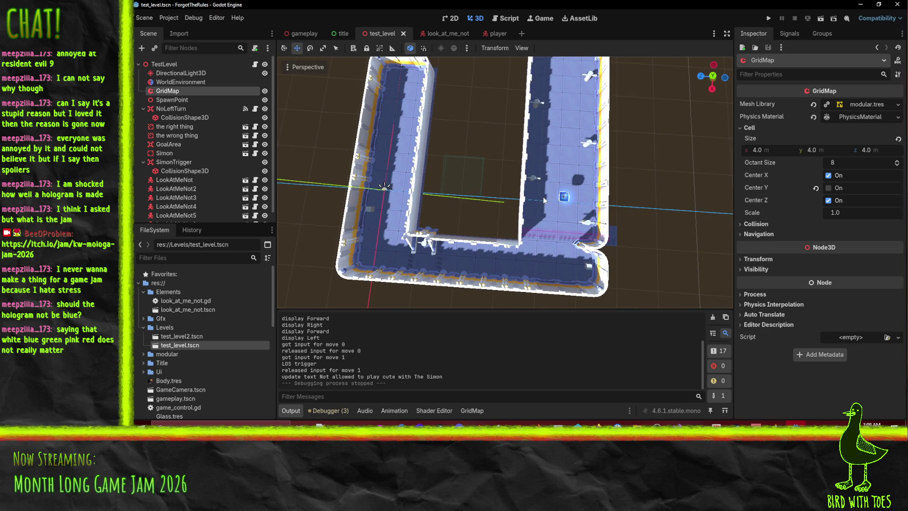
key(ctrl+s)
mouse_move(543, 197)
mouse_down()
mouse_move(581, 154)
mouse_move(555, 123)
mouse_move(564, 136)
mouse_move(615, 128)
mouse_up()
scroll(564, 137, down, 5)
scroll(628, 127, up, 5)
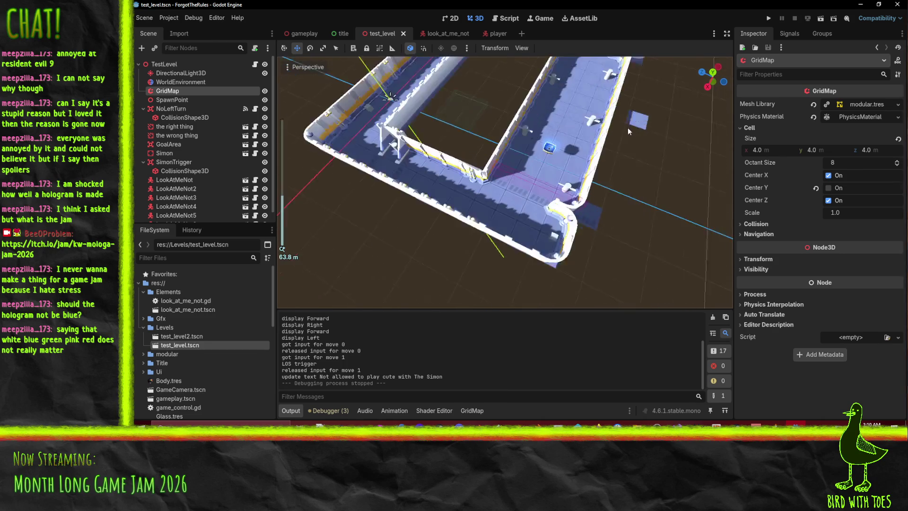
scroll(629, 127, up, 3)
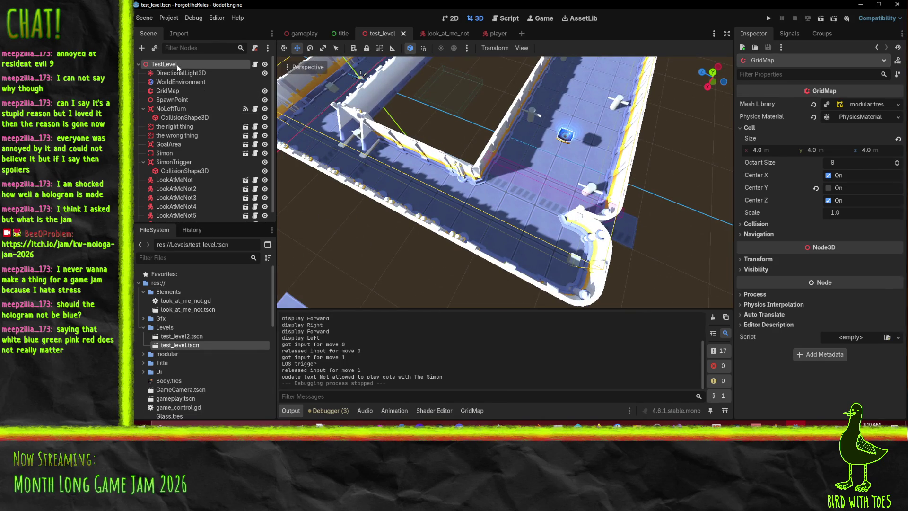
click(179, 67)
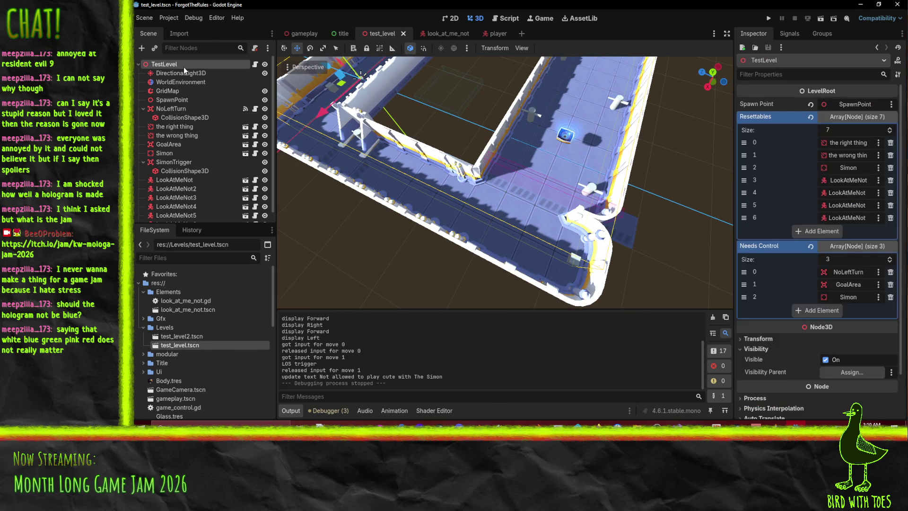
click(183, 66)
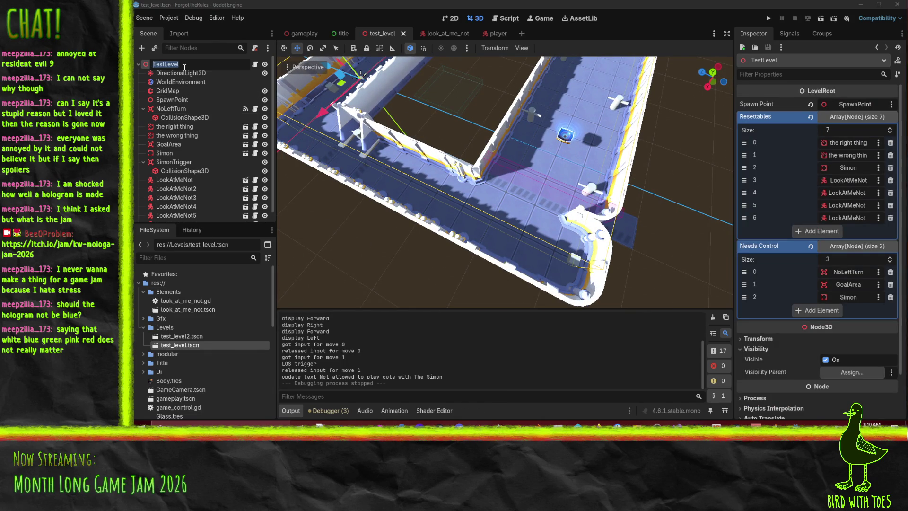
text(SimonHe)
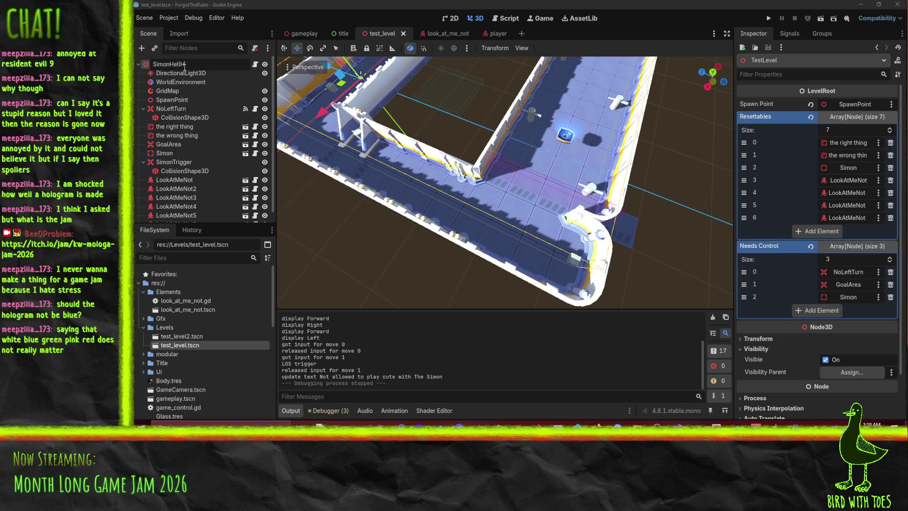
text(ll)
key(Return)
key(ctrl+s)
Rename the test_level.tscn file to simon_hell_hall.tscn and save the scene.
key(F2)
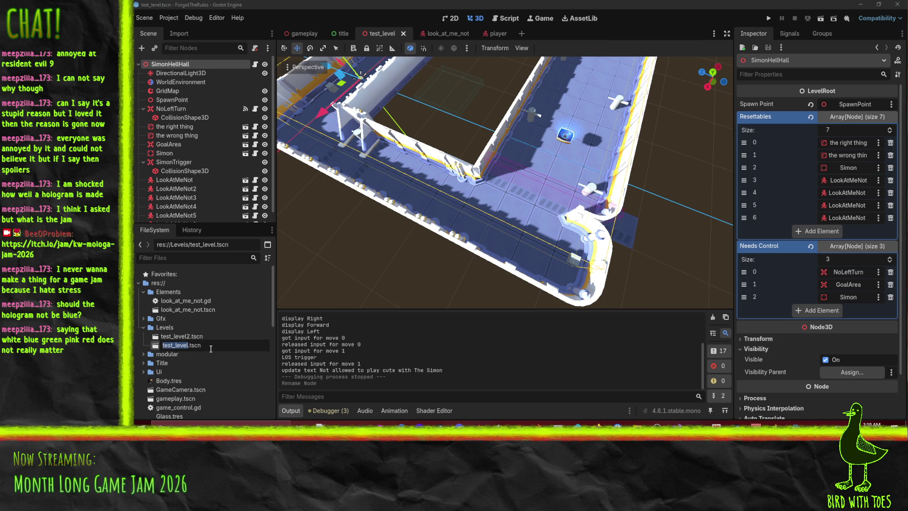
text(simon)
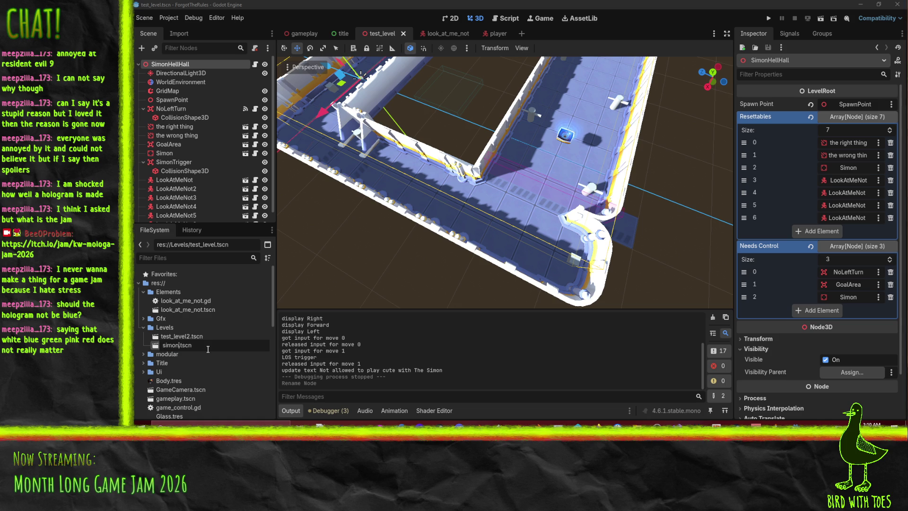
text(_hell_ha)
text(l)
key(Return)
key(F2)
key(Escape)
right_click(198, 335)
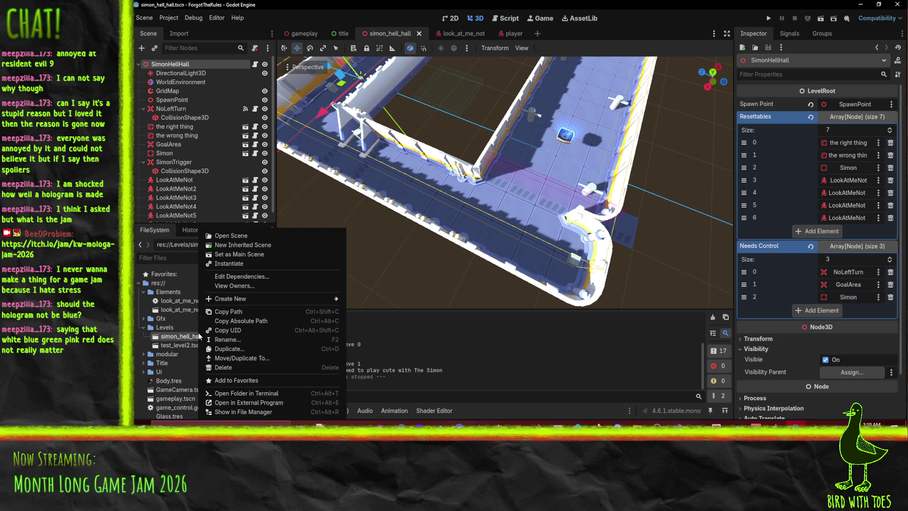
click(228, 321)
key(ctrl+s)
In the gameplay scene, rename the Node3D root to Game.
click(303, 33)
key(Up)
key(Up)
key(Up)
key(F2)
text(Game)
key(Return)
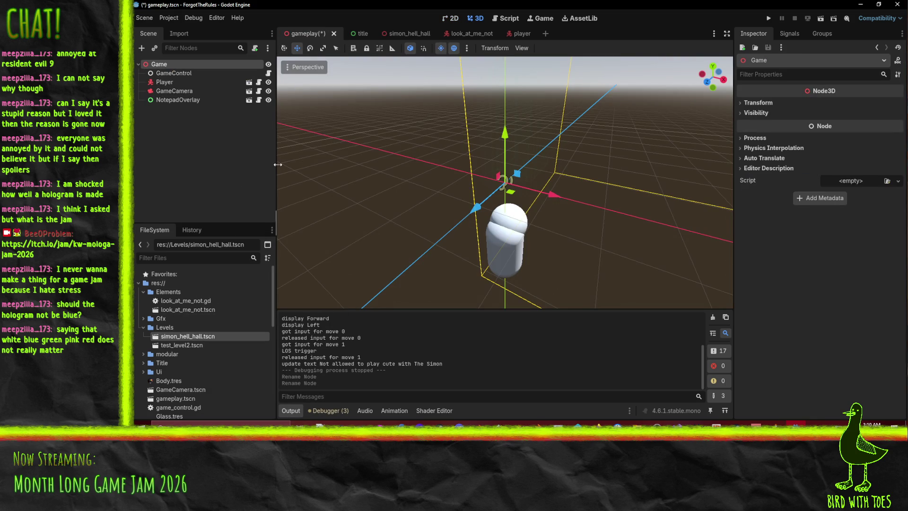
Paste res://Levels/simon_hell_hall.tscn into GameControl's Levels element 0, then save with Ctrl+S.
click(199, 73)
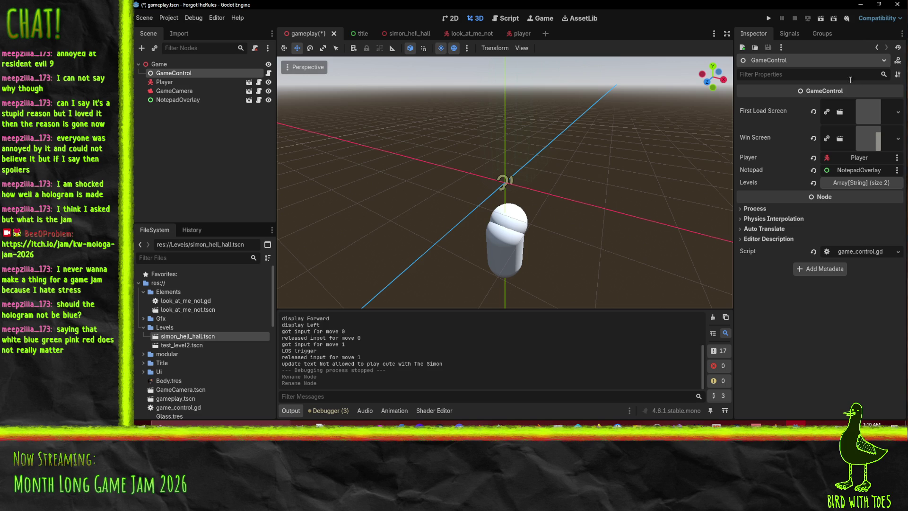
click(859, 184)
click(856, 183)
click(857, 184)
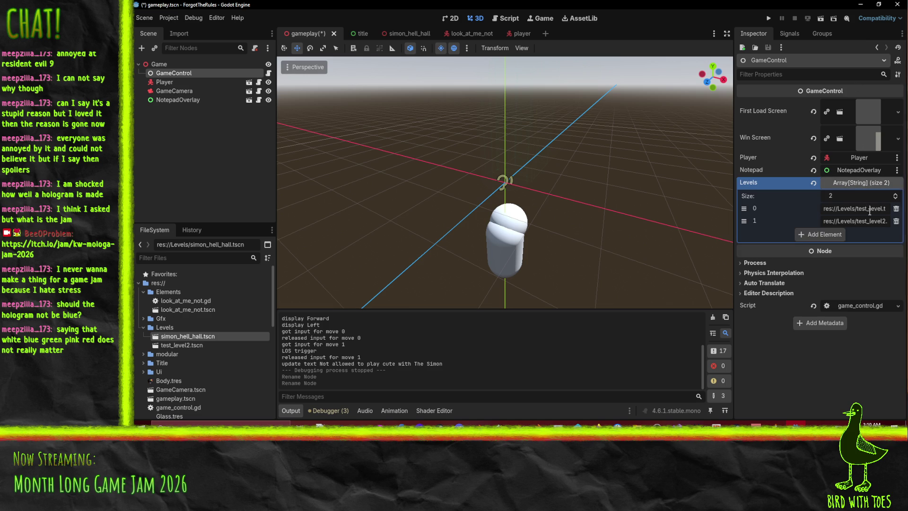
key(ctrl+z)
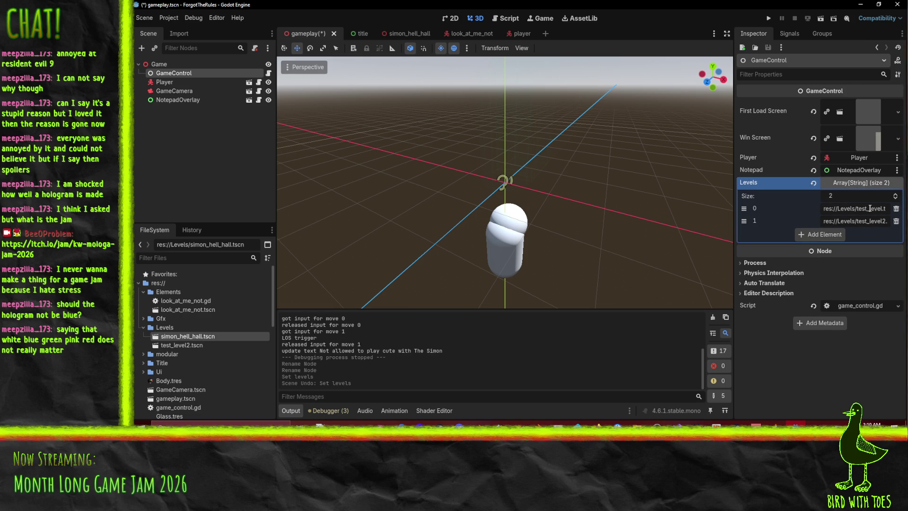
click(869, 208)
key(ctrl+v)
key(Return)
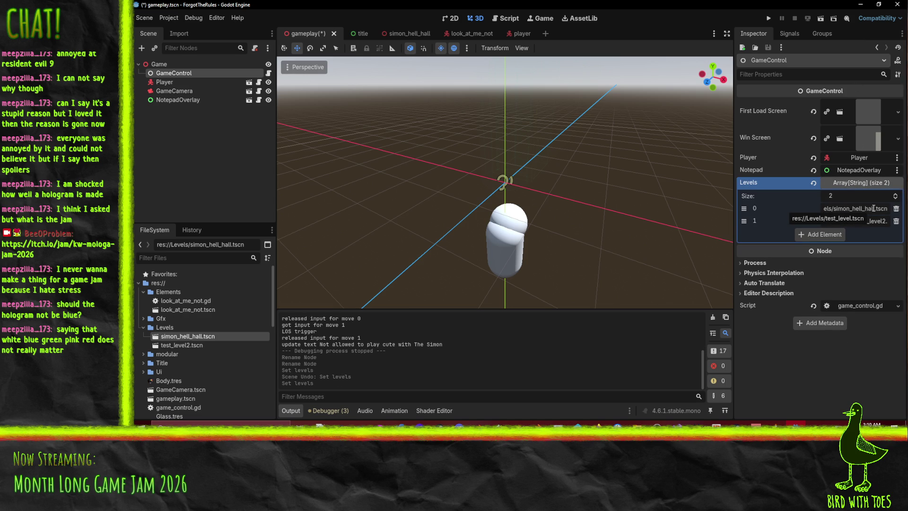
click(850, 293)
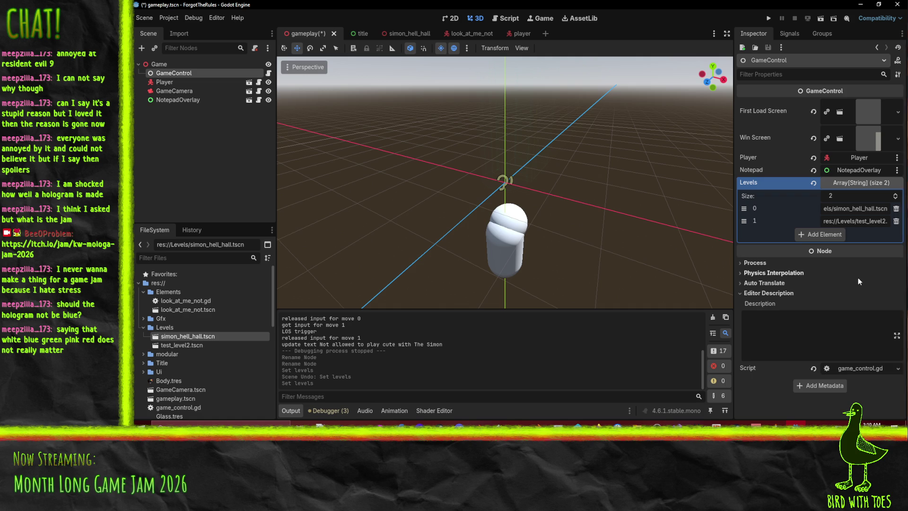
click(859, 277)
key(ctrl+s)
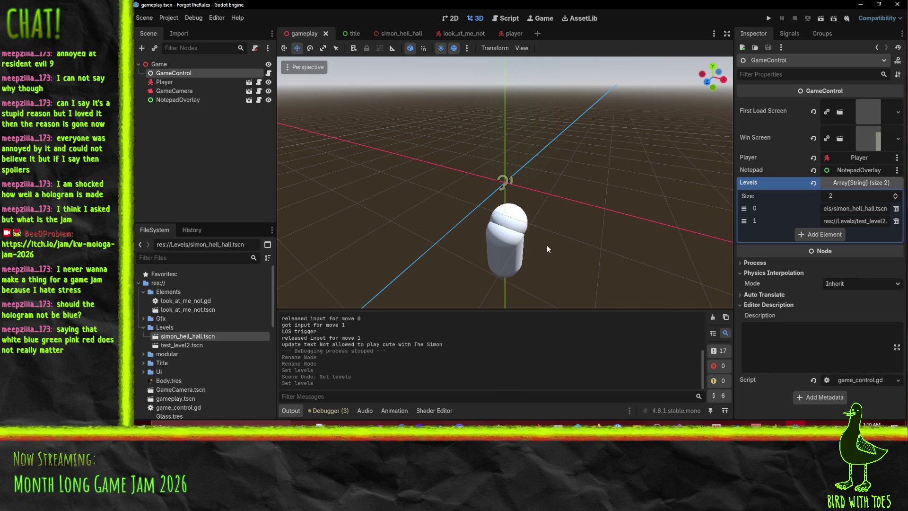